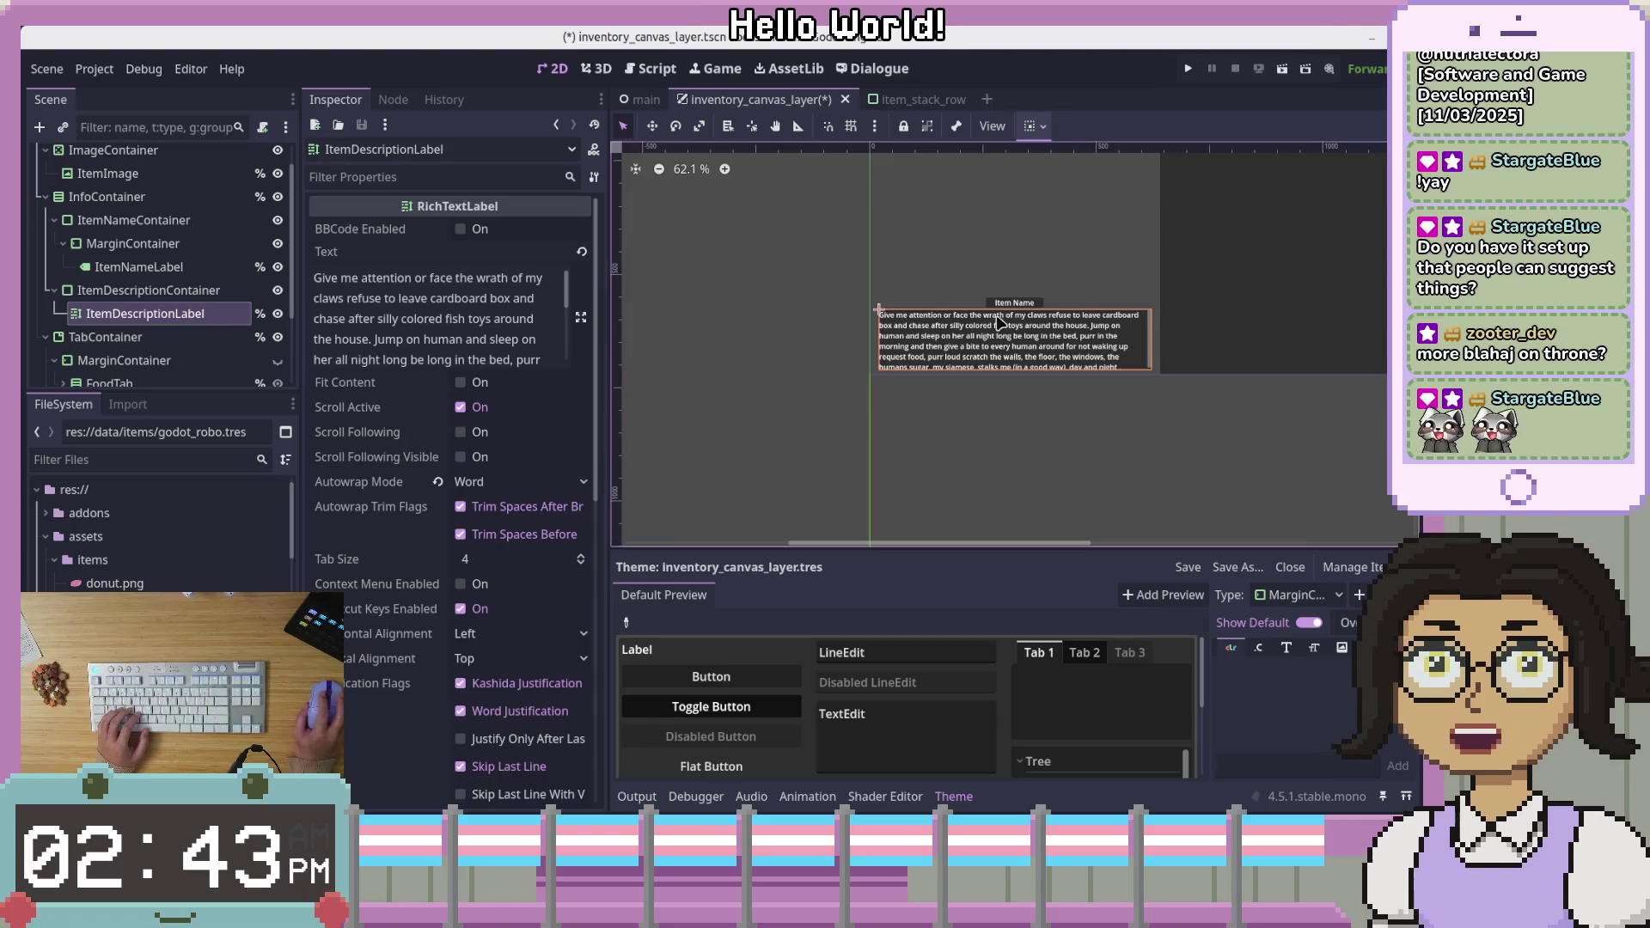
Try Word (Smart) autowrap on the item description, then set it back to Word
scroll(456, 426, down, 2)
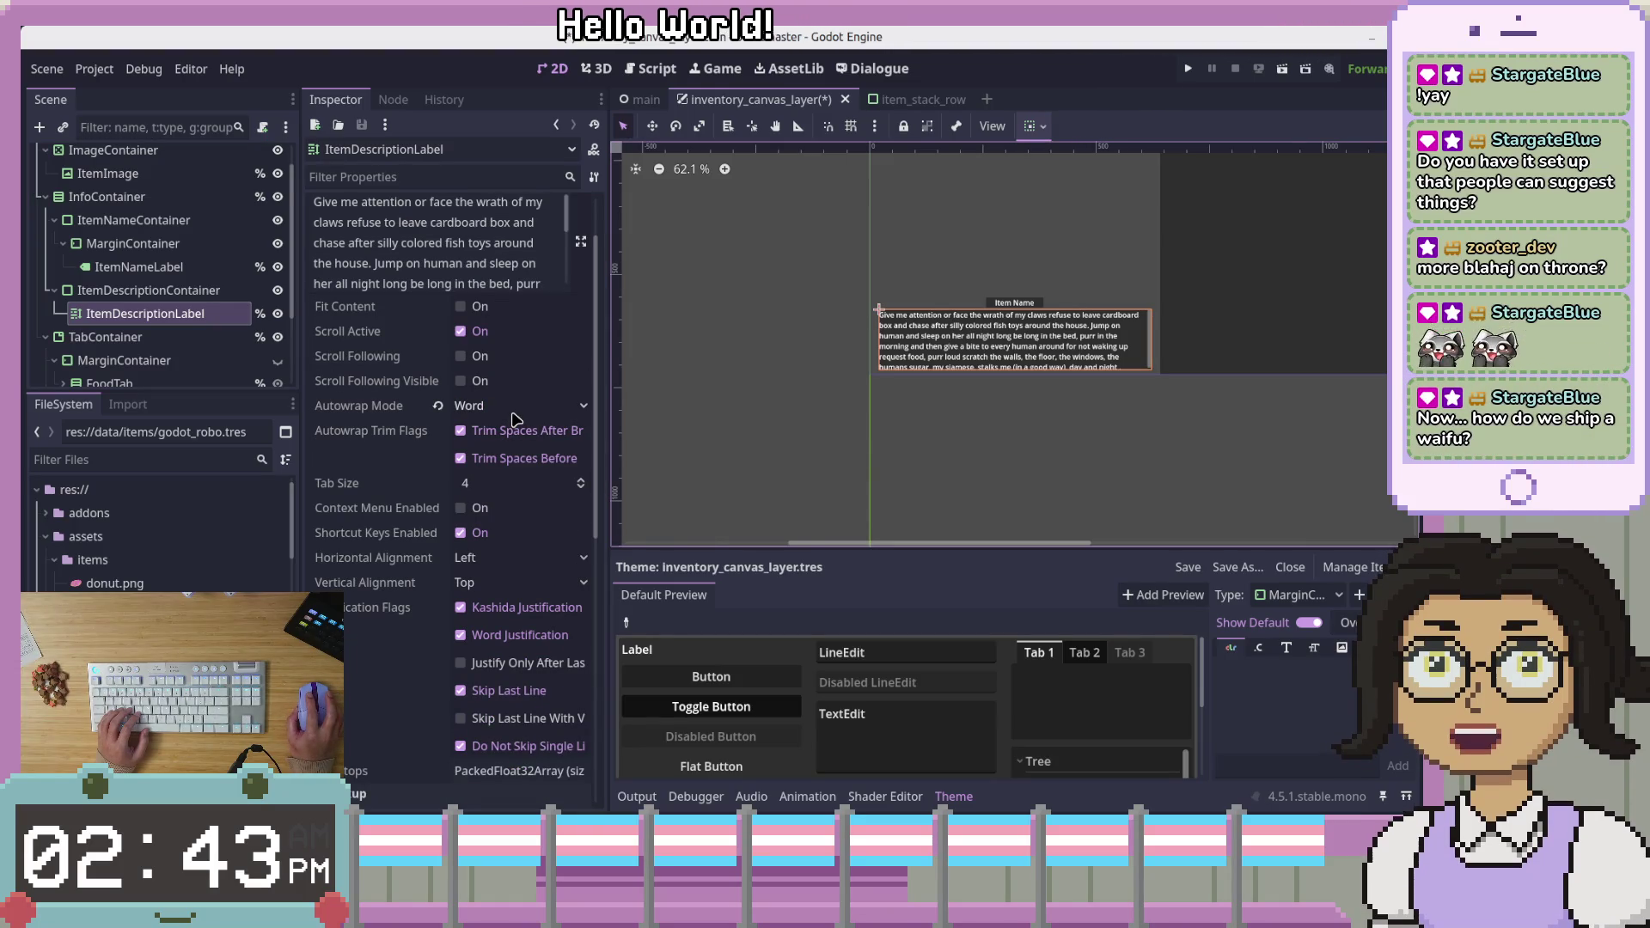
scroll(513, 419, up, 2)
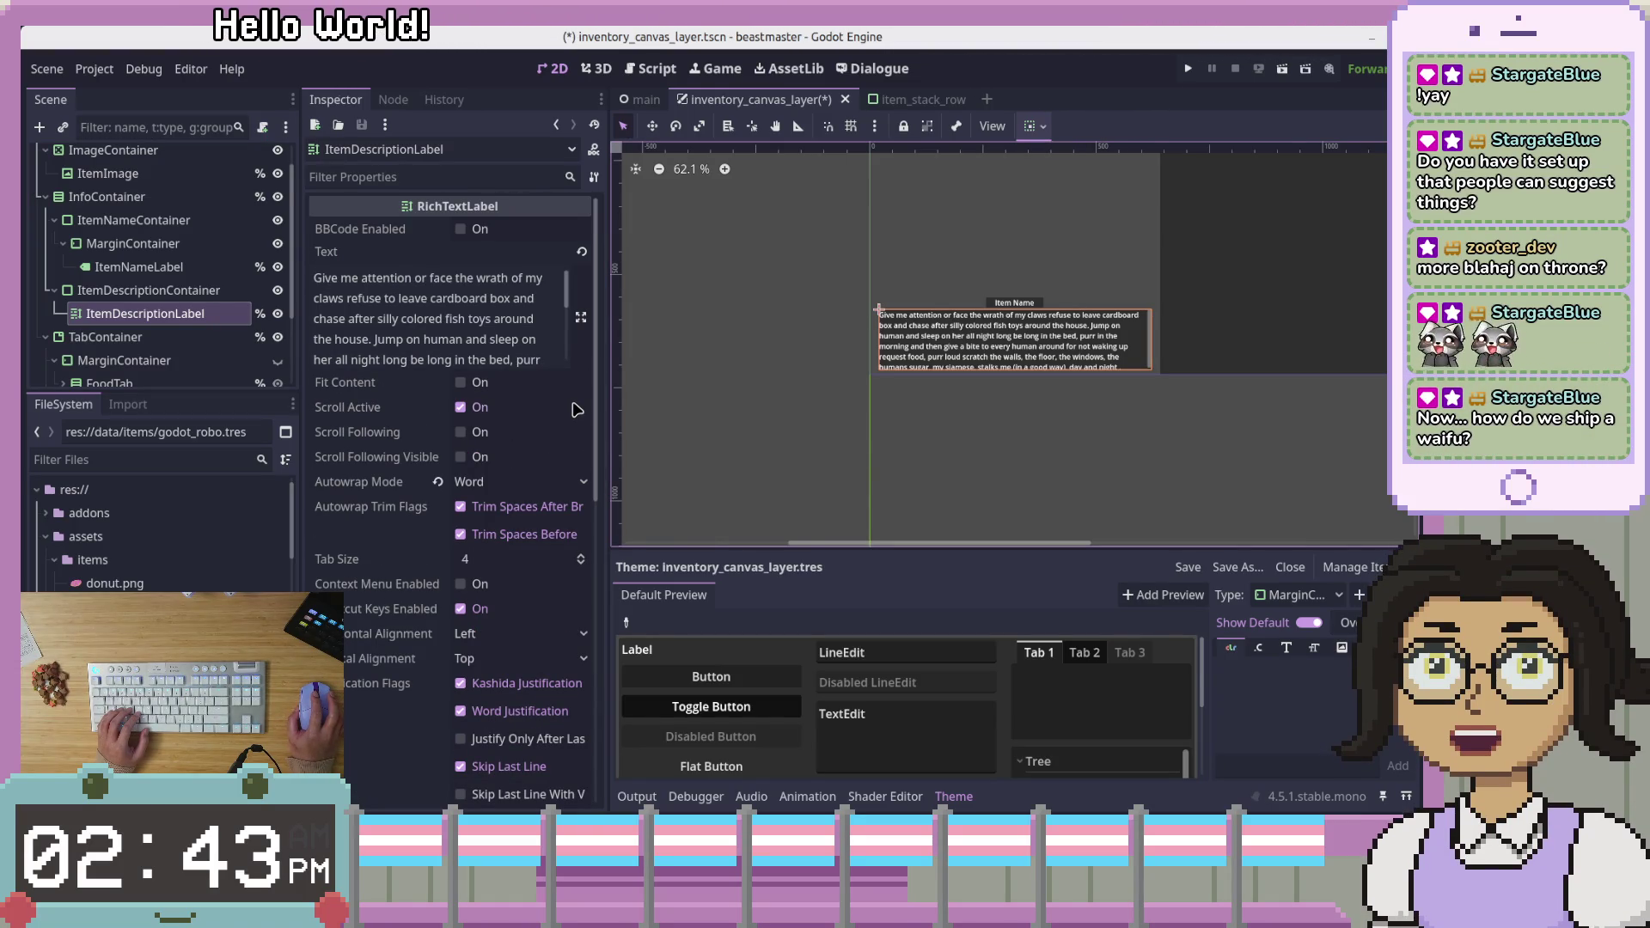
scroll(1211, 363, up, 4)
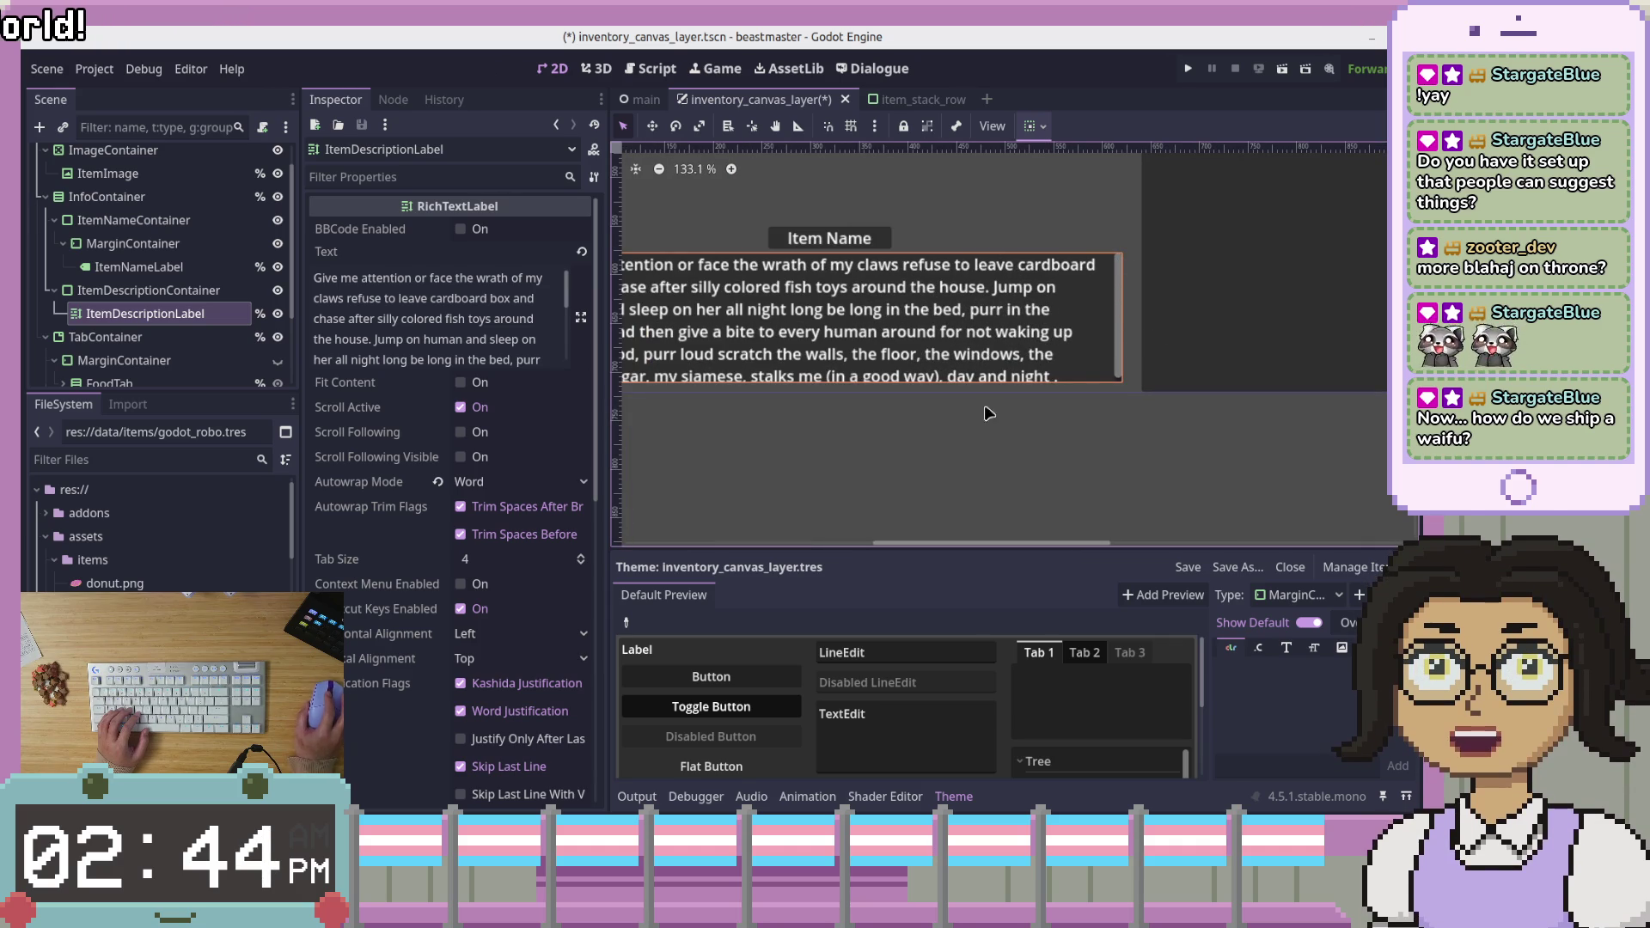
click(502, 484)
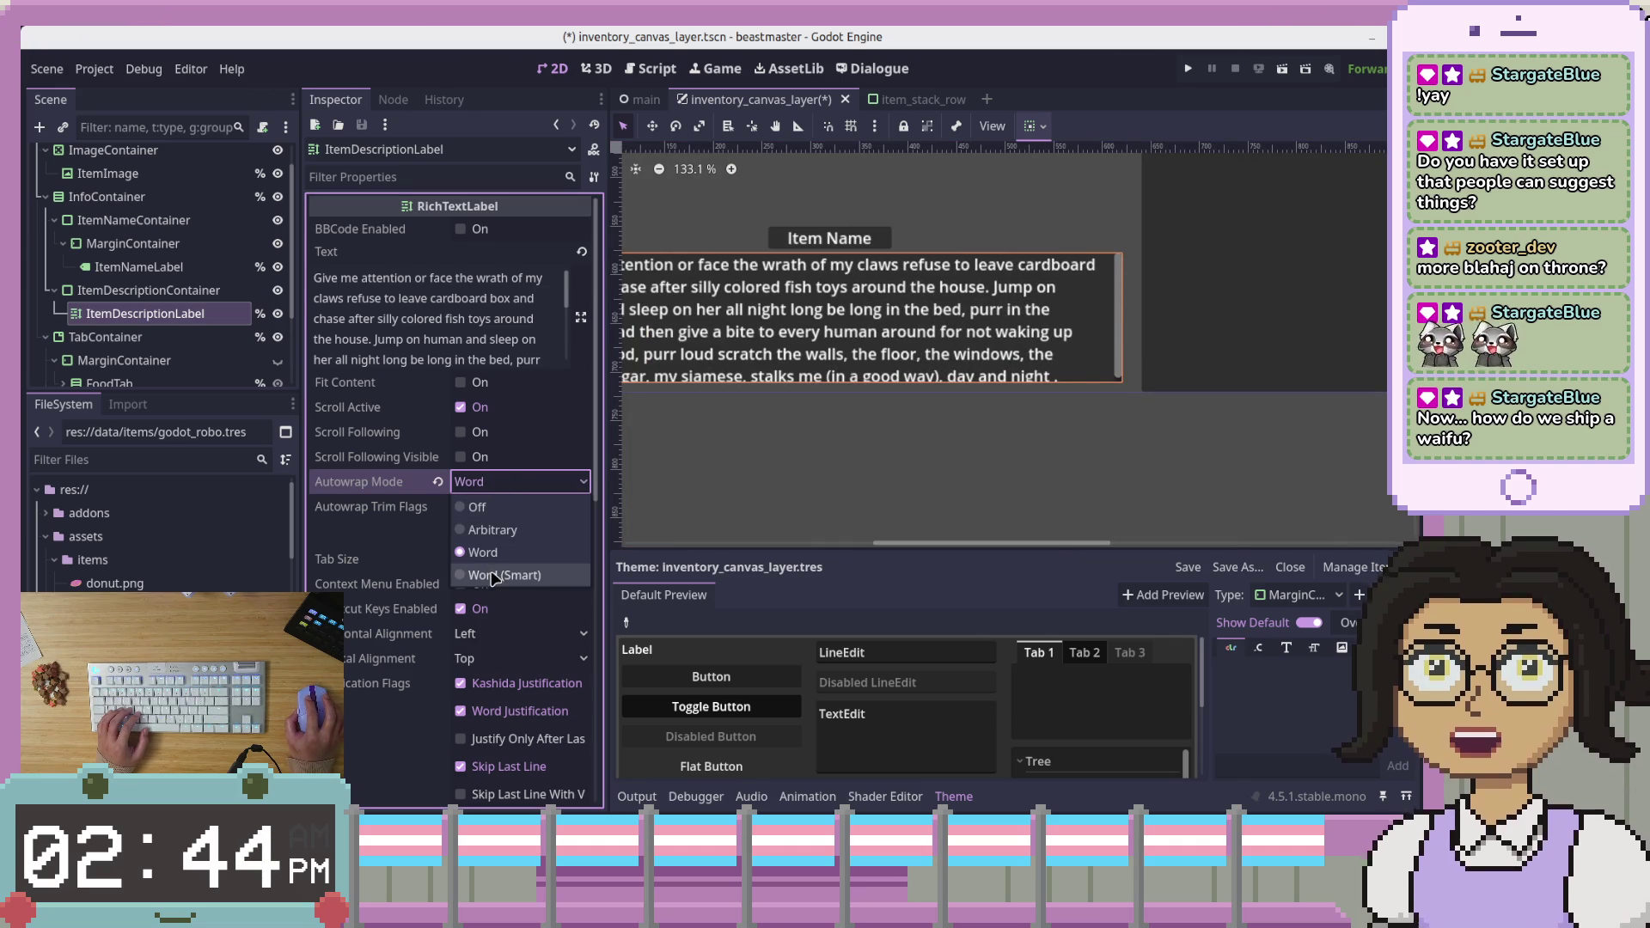
click(495, 578)
click(498, 484)
click(495, 553)
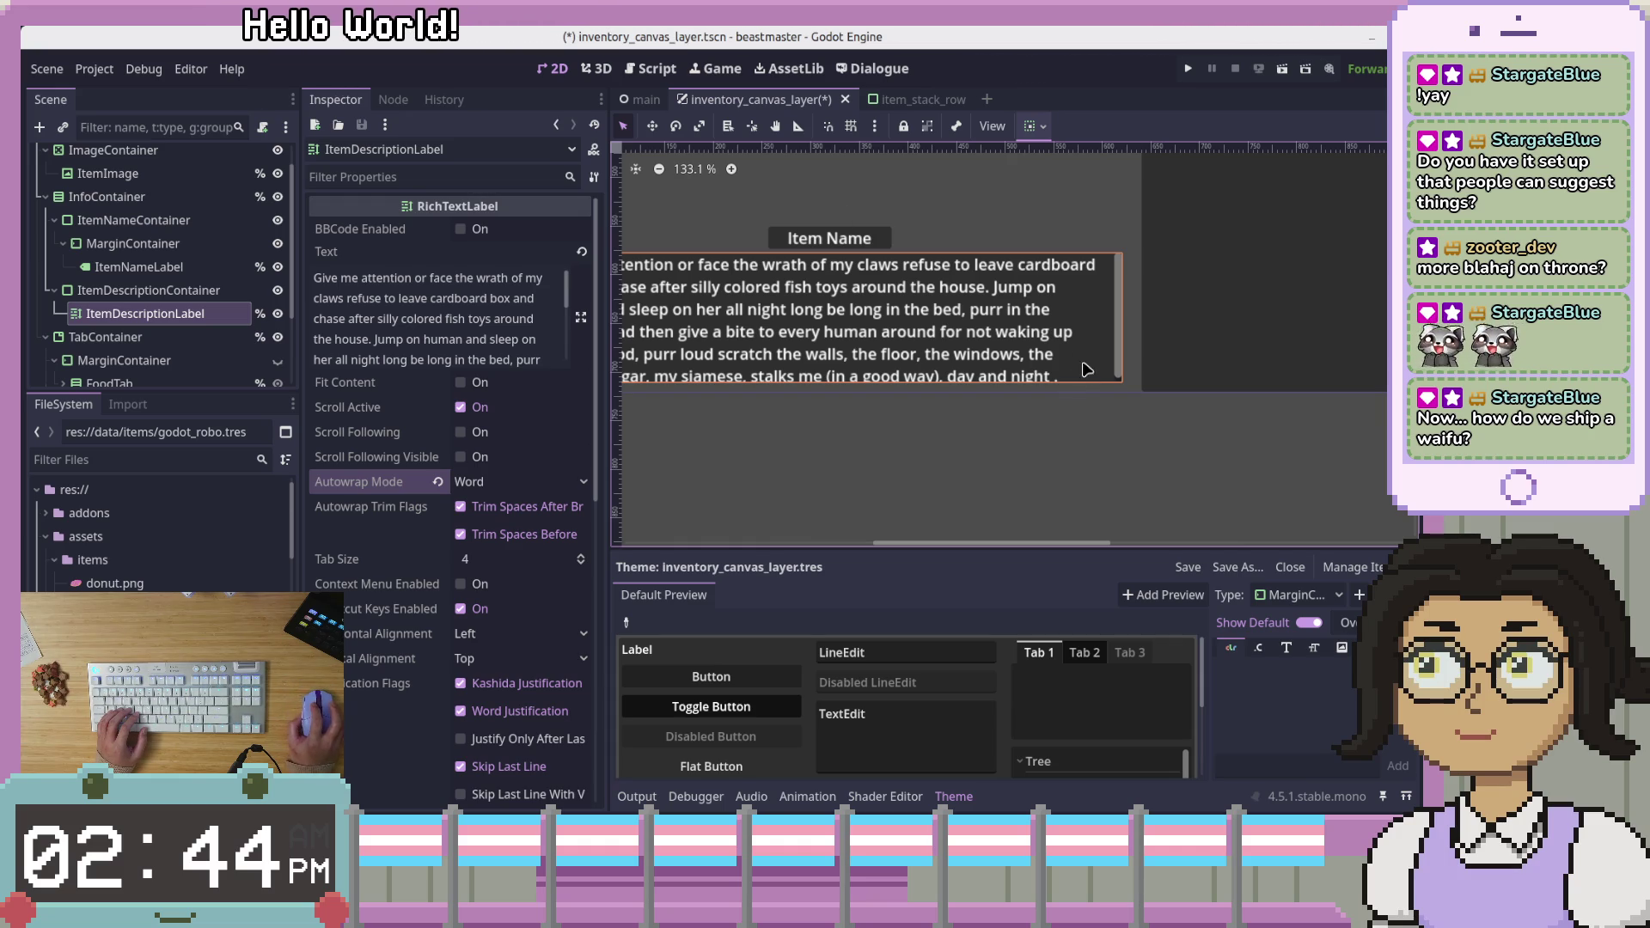
Review the end of the cat-themed item description text, then deselect the label
click(500, 359)
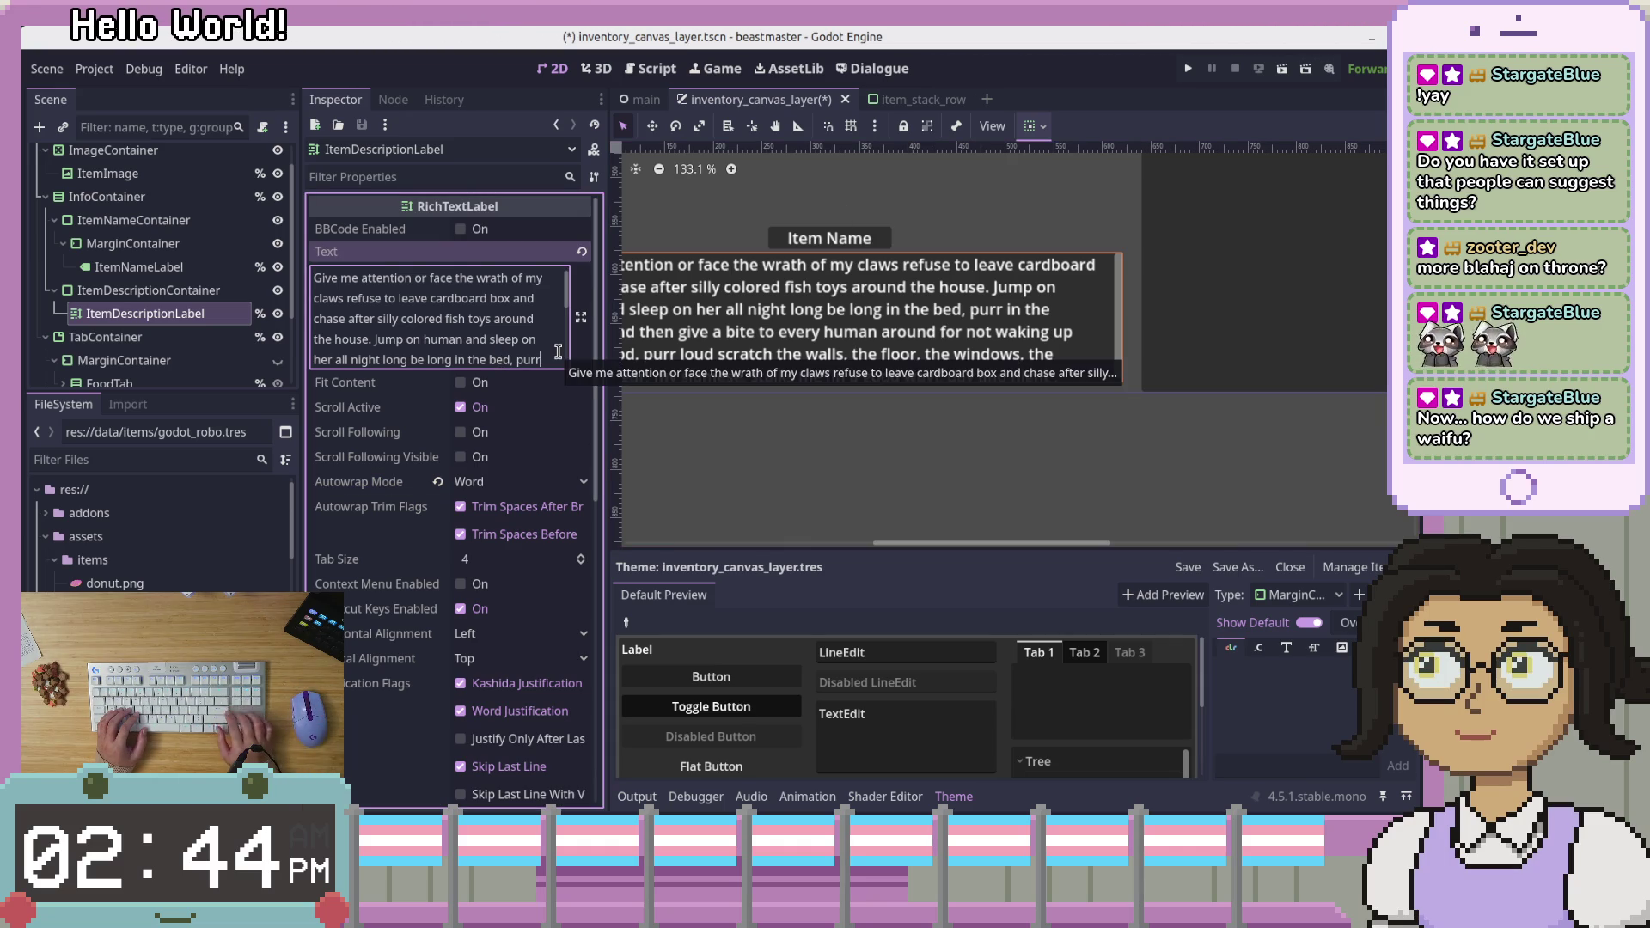
key(Down)
key(Down)
key(Down)
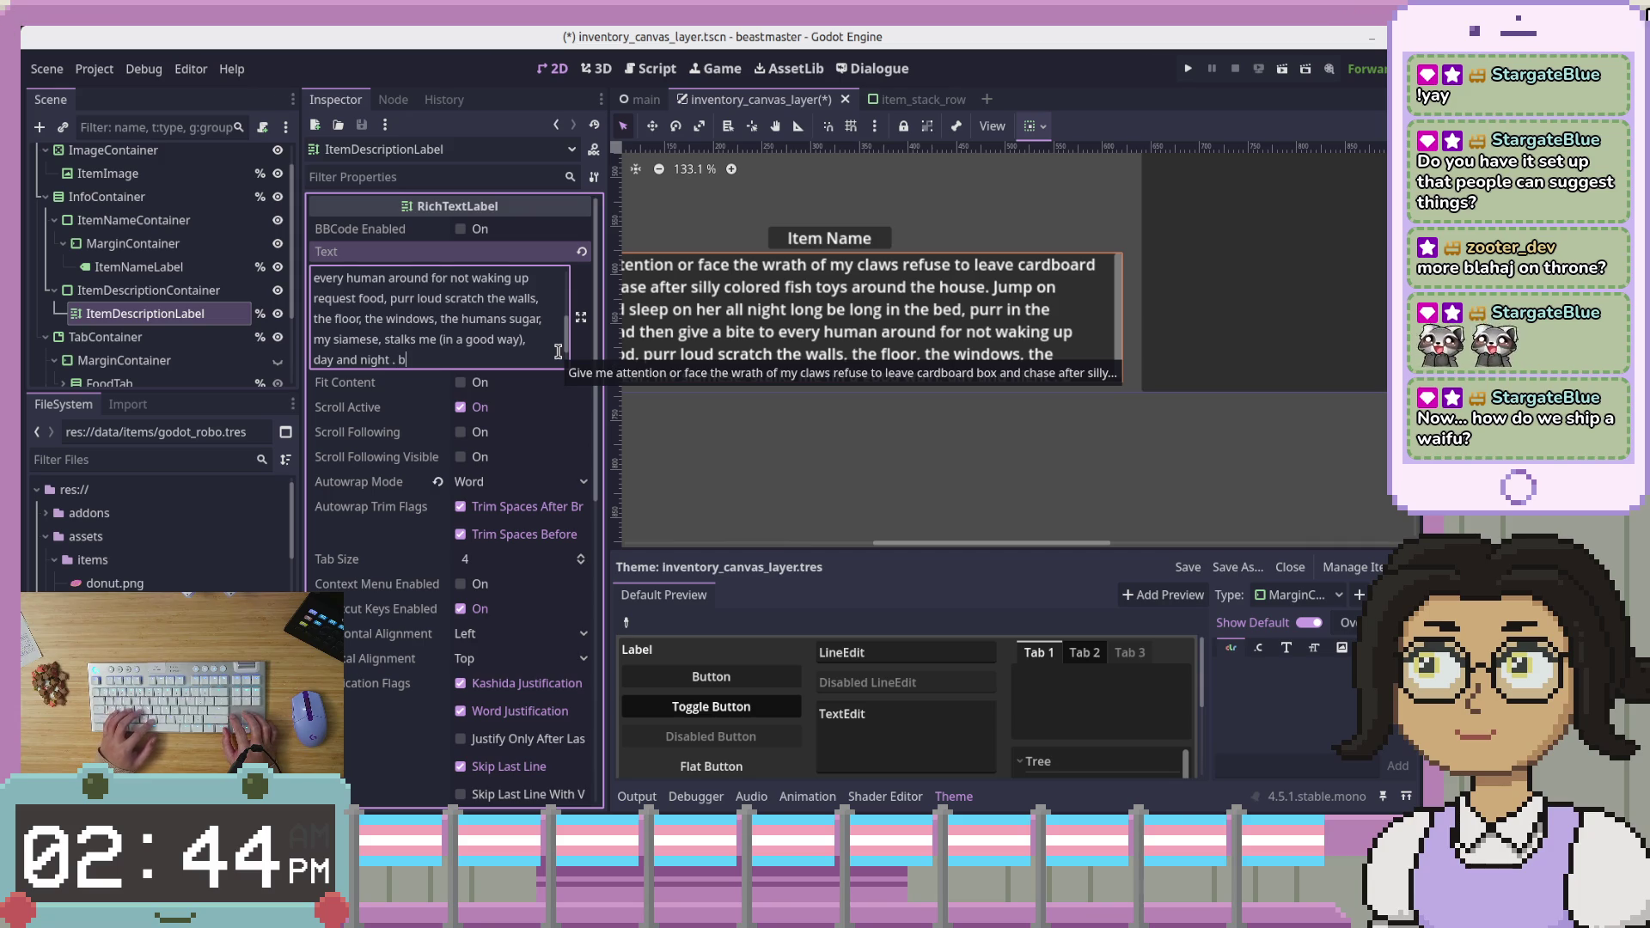
key(Down)
key(Down)
key(Down)
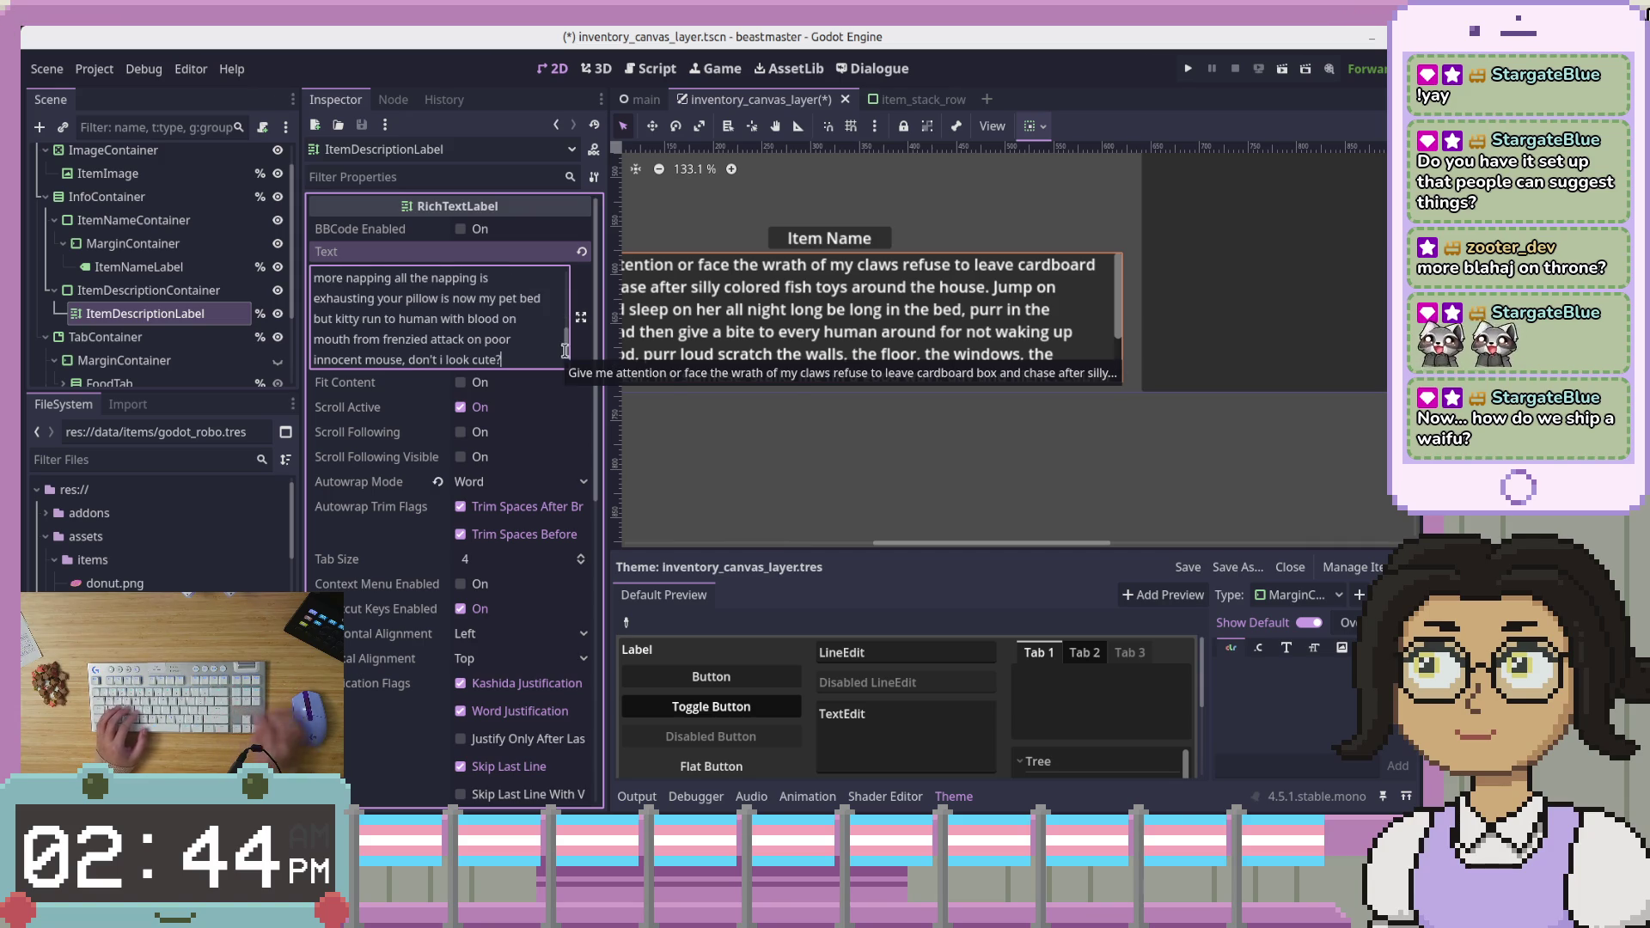
scroll(482, 357, up, 5)
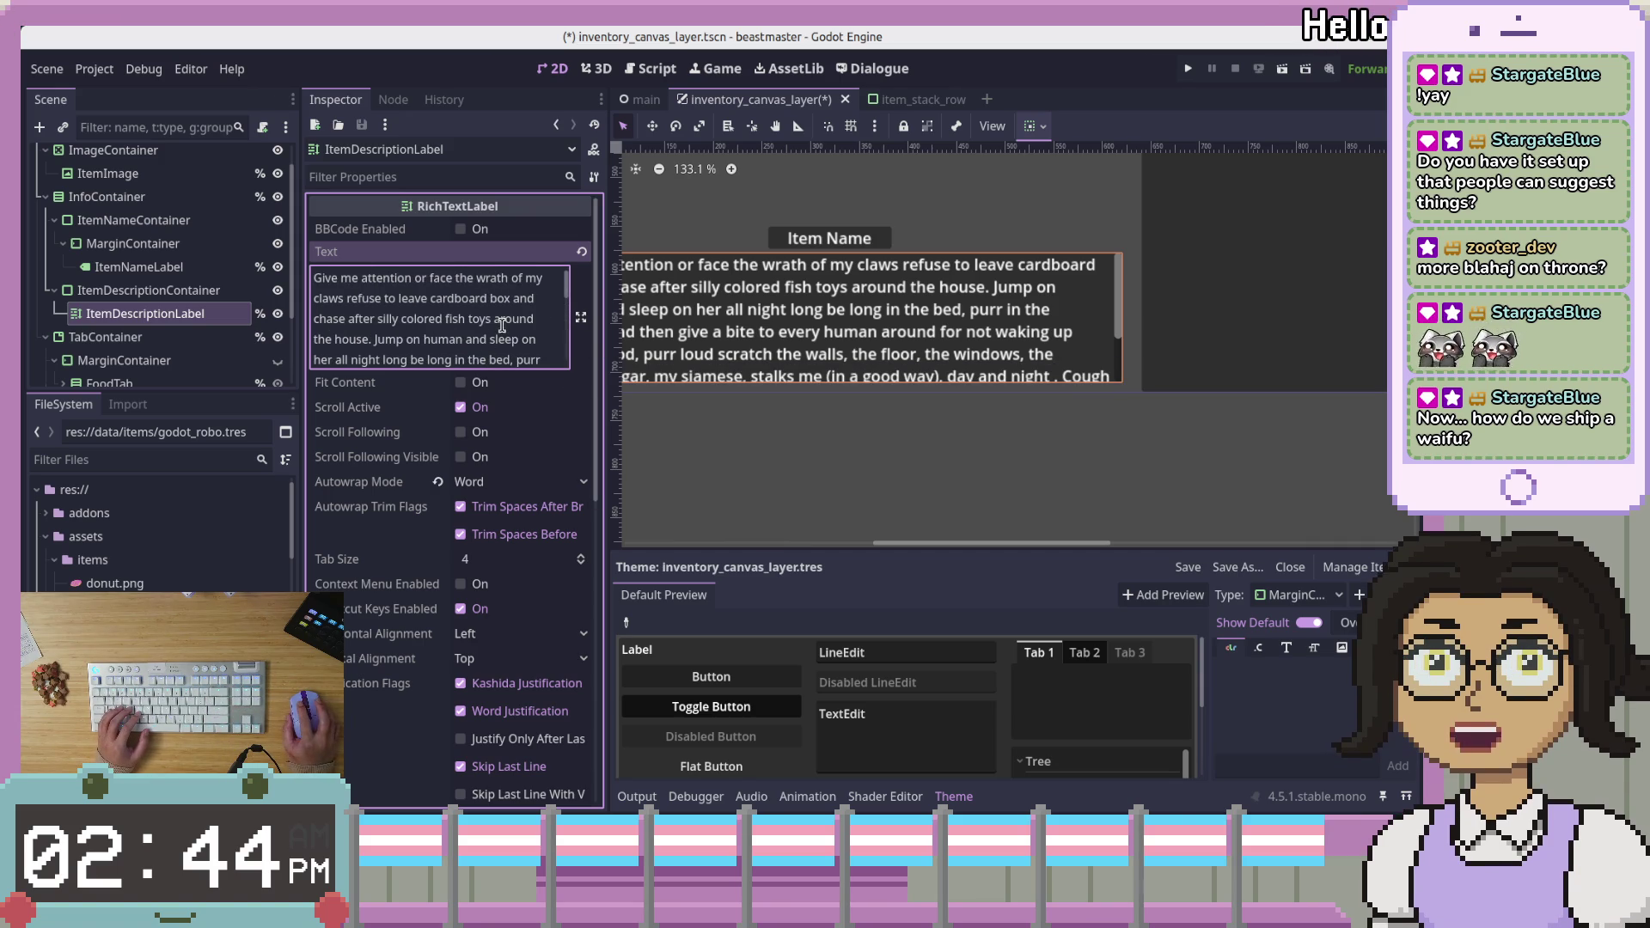
click(781, 464)
scroll(778, 456, down, 5)
Pan and frame the inventory layout, briefly selecting ItemDescriptionLabel
drag(794, 423, 891, 431)
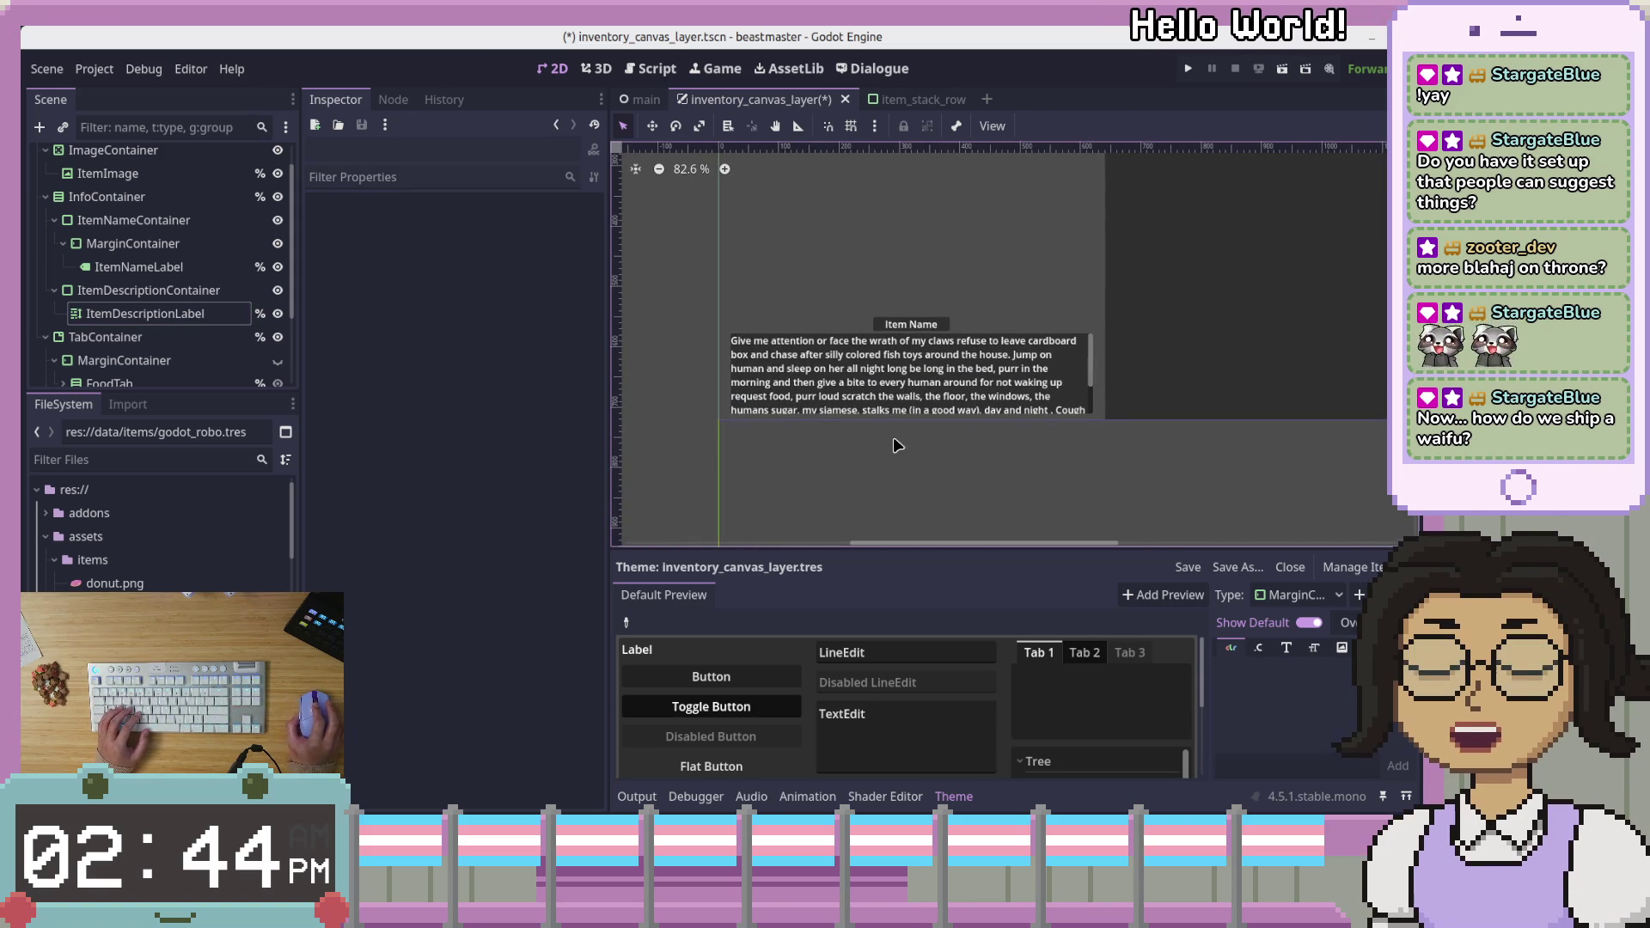
click(209, 315)
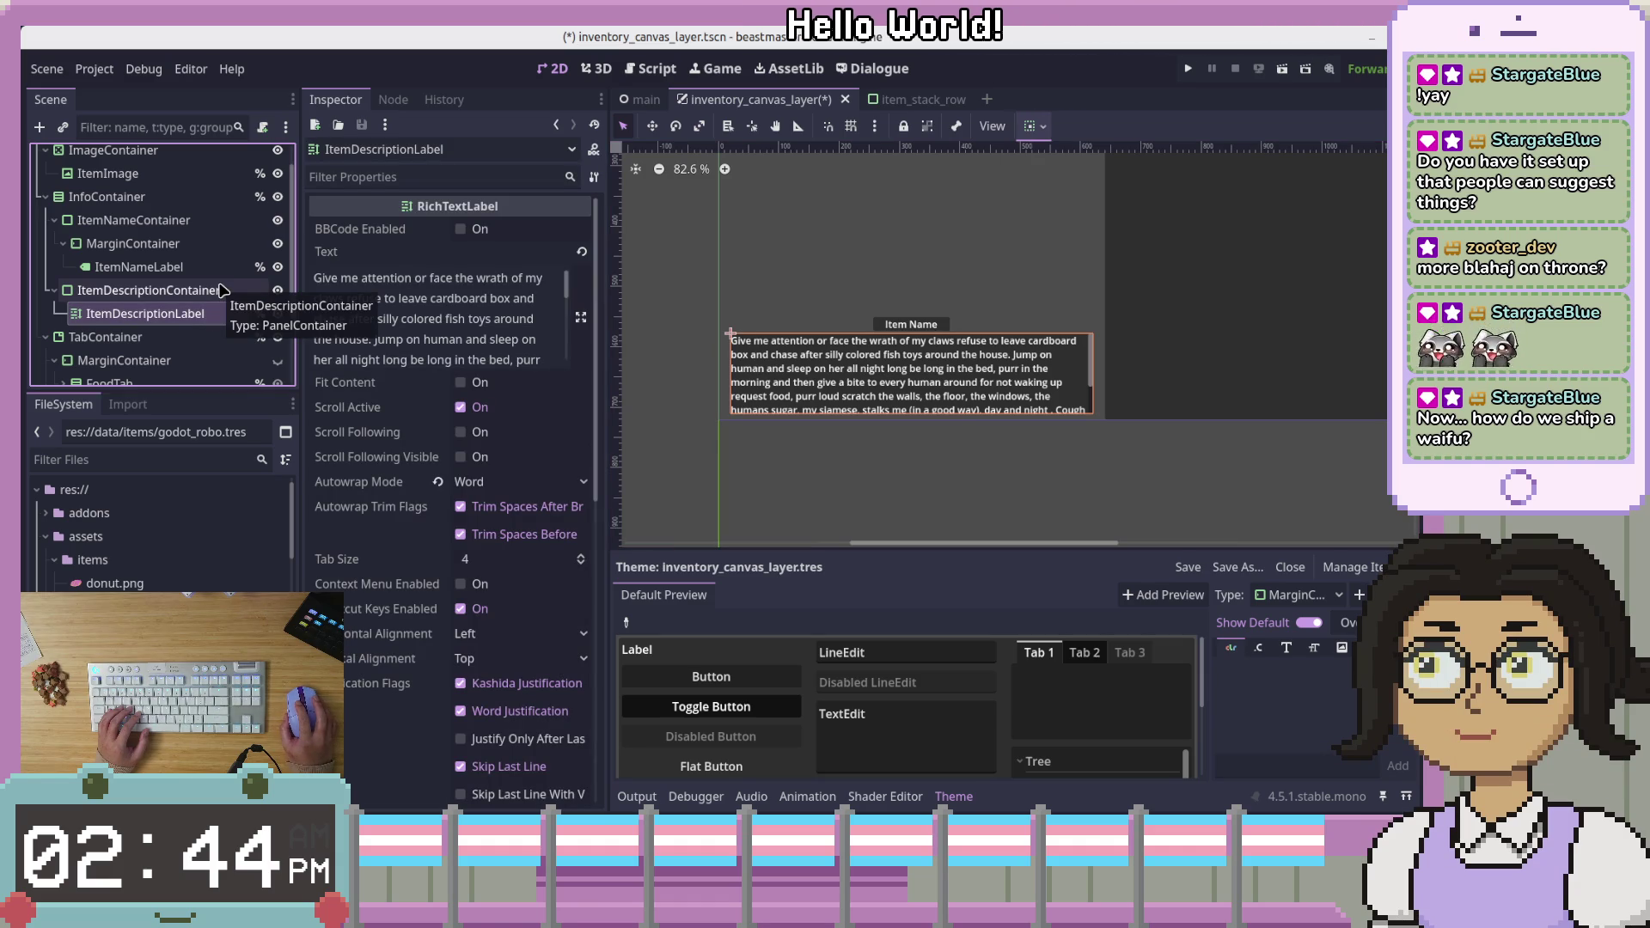
click(888, 471)
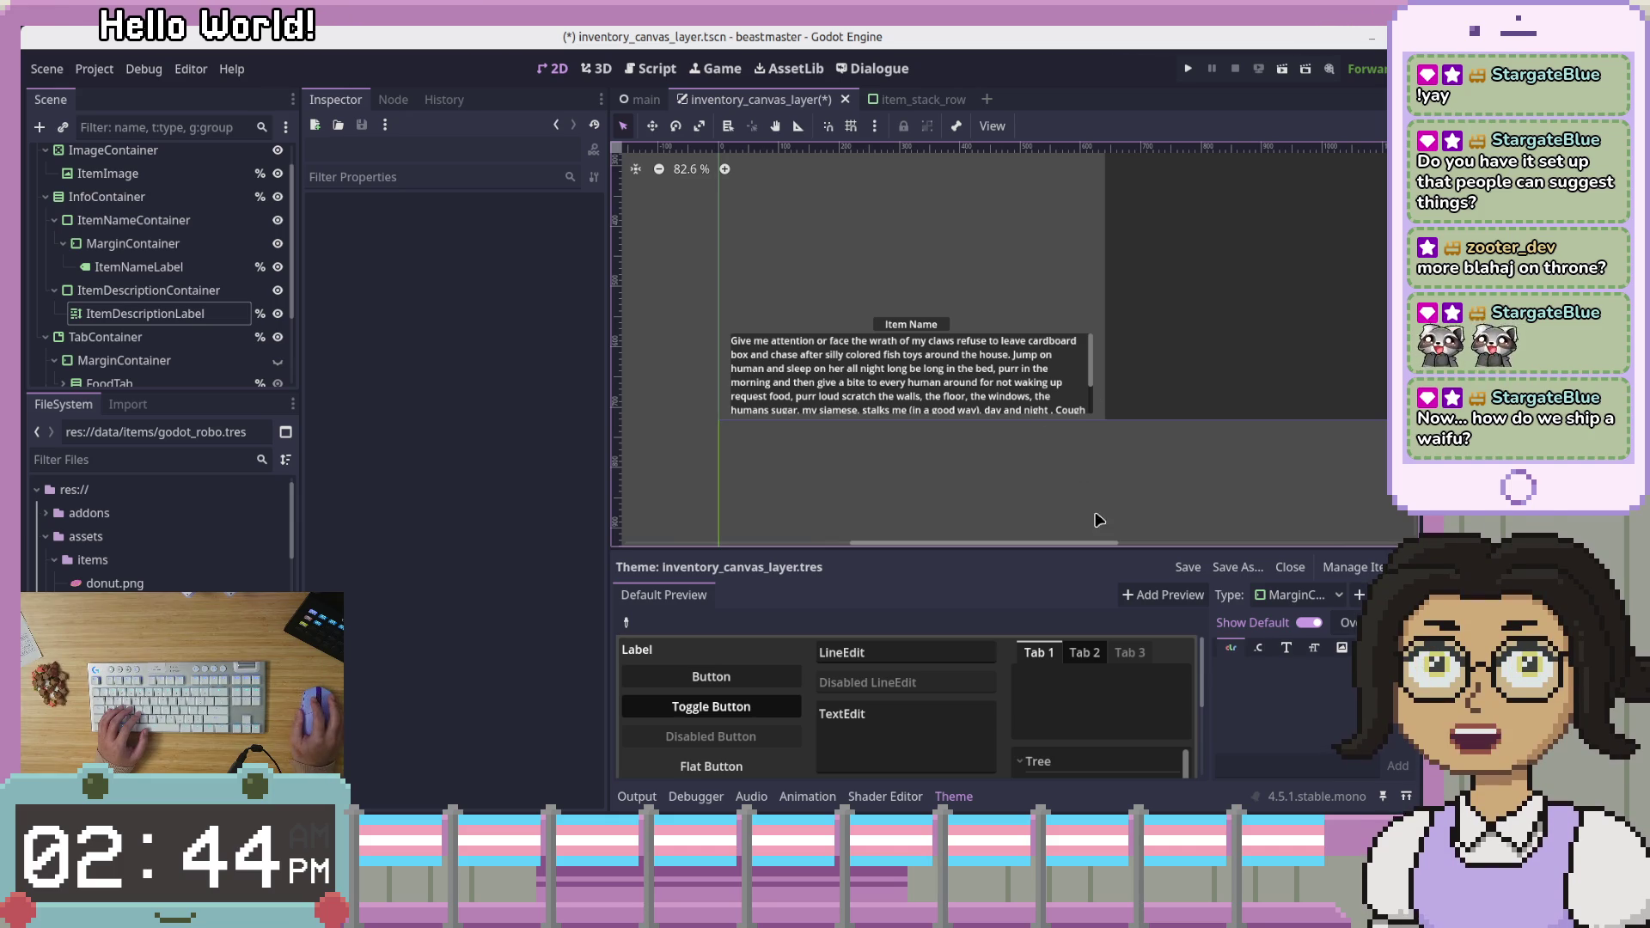
scroll(1078, 488, up, 1)
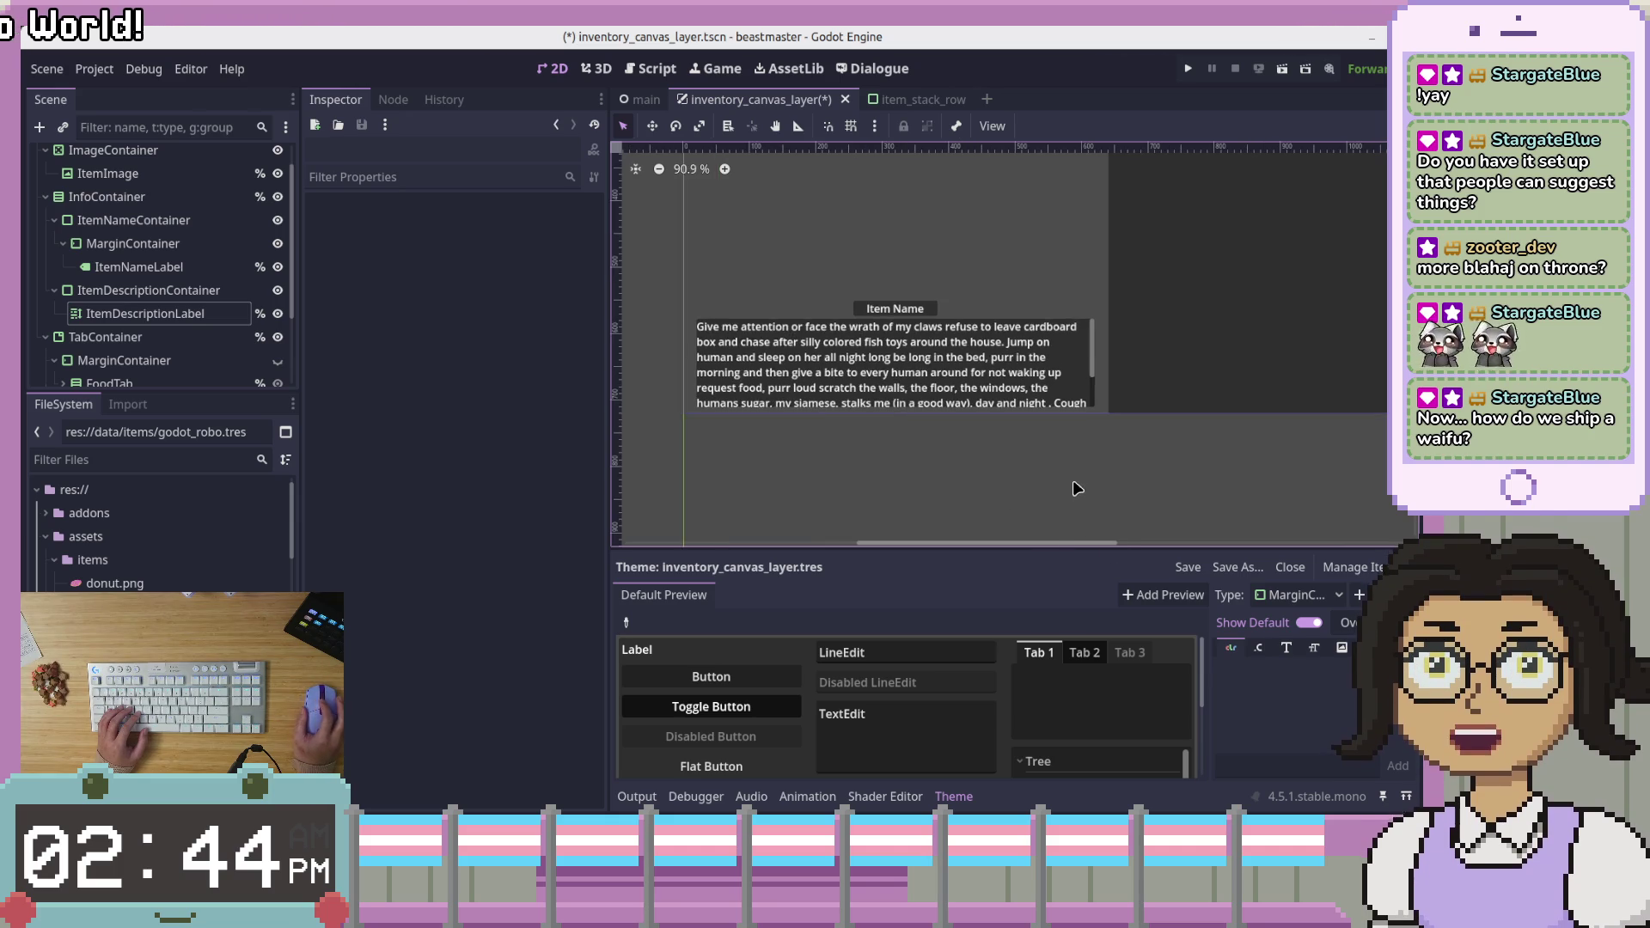
scroll(1126, 332, down, 2)
drag(1126, 331, 1173, 411)
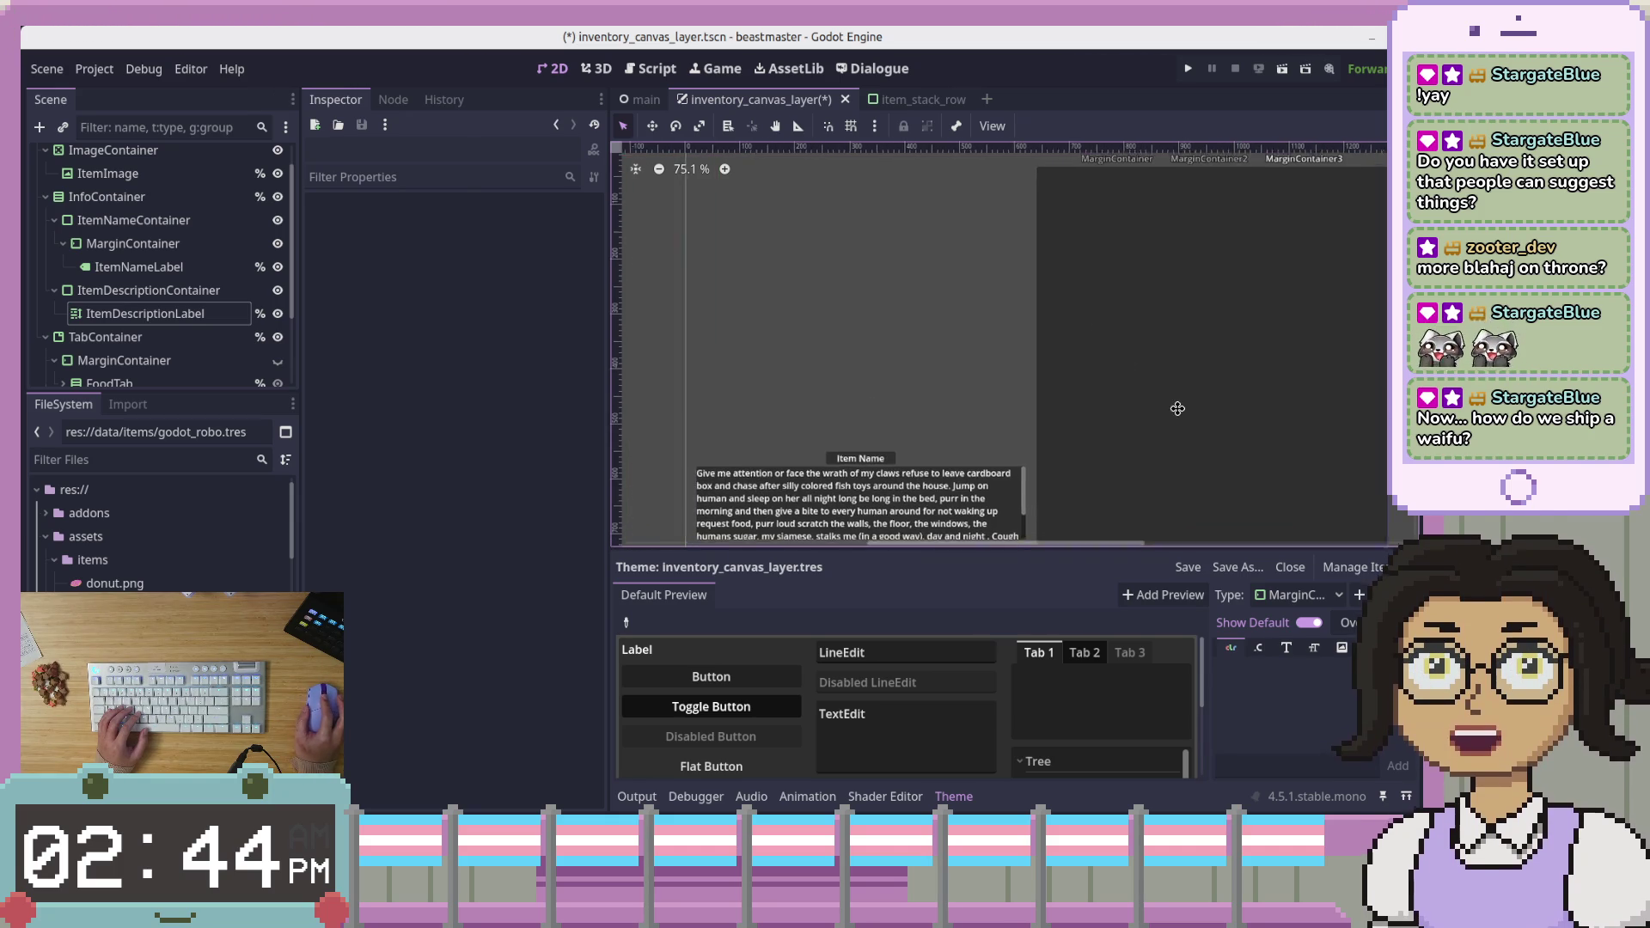
scroll(1181, 404, down, 1)
drag(1196, 353, 1163, 367)
mouse_move(176, 372)
mouse_down()
mouse_move(129, 159)
mouse_move(409, 273)
mouse_move(940, 153)
mouse_up()
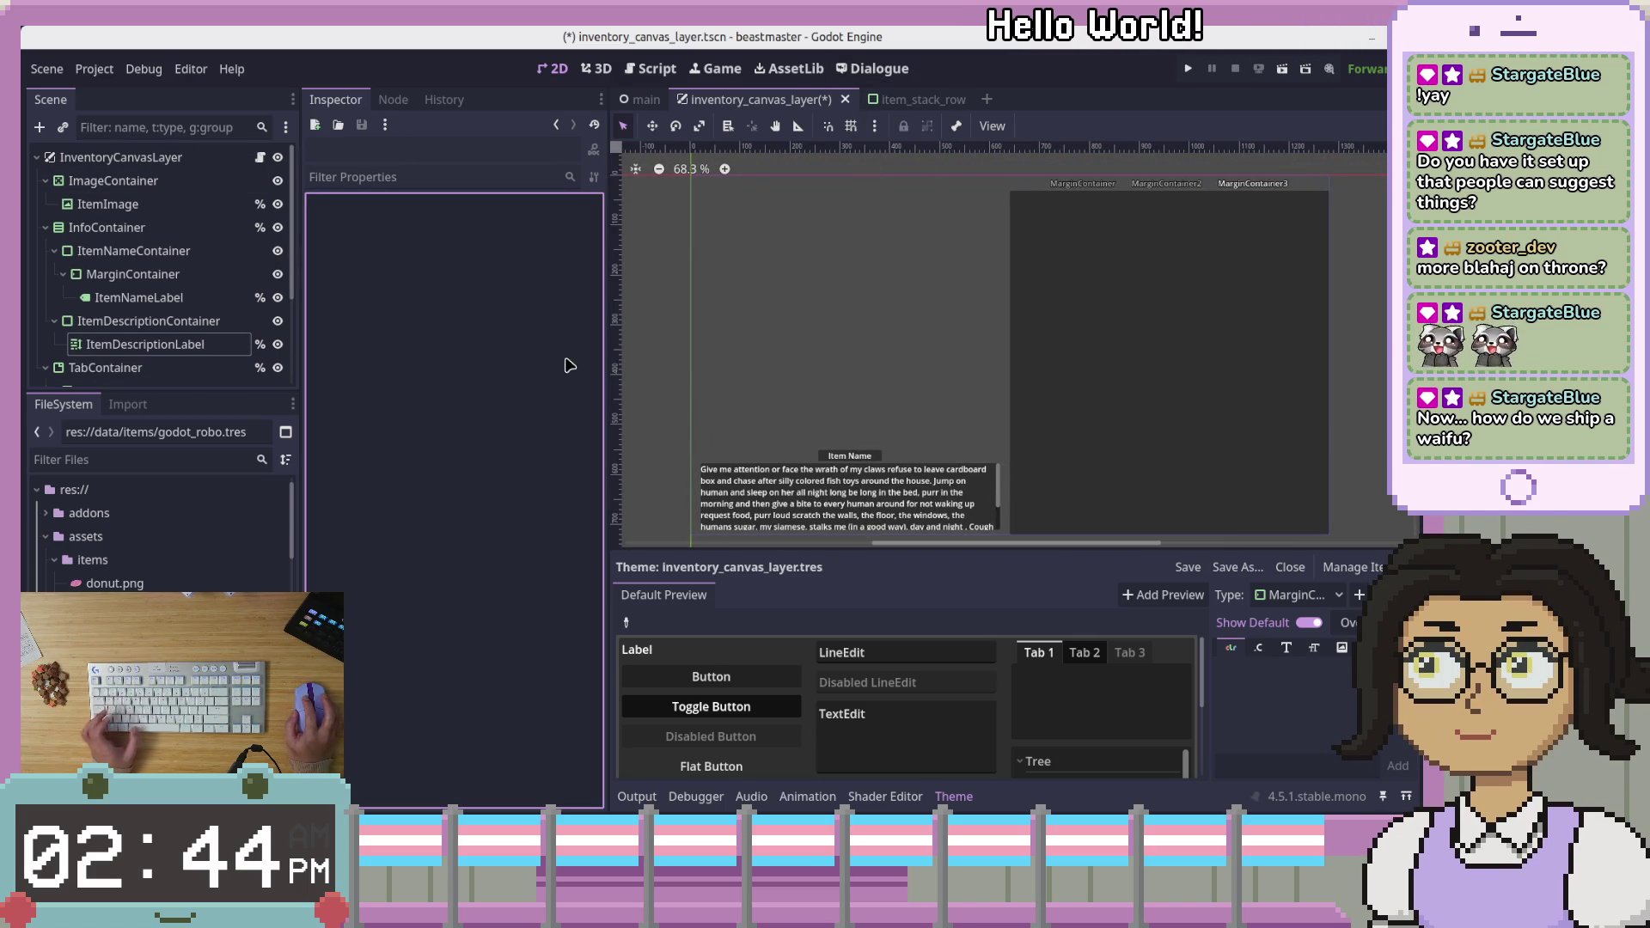
Peek at the item_stack_row scene, then return and select ItemImage under ImageContainer
click(911, 99)
key(Escape)
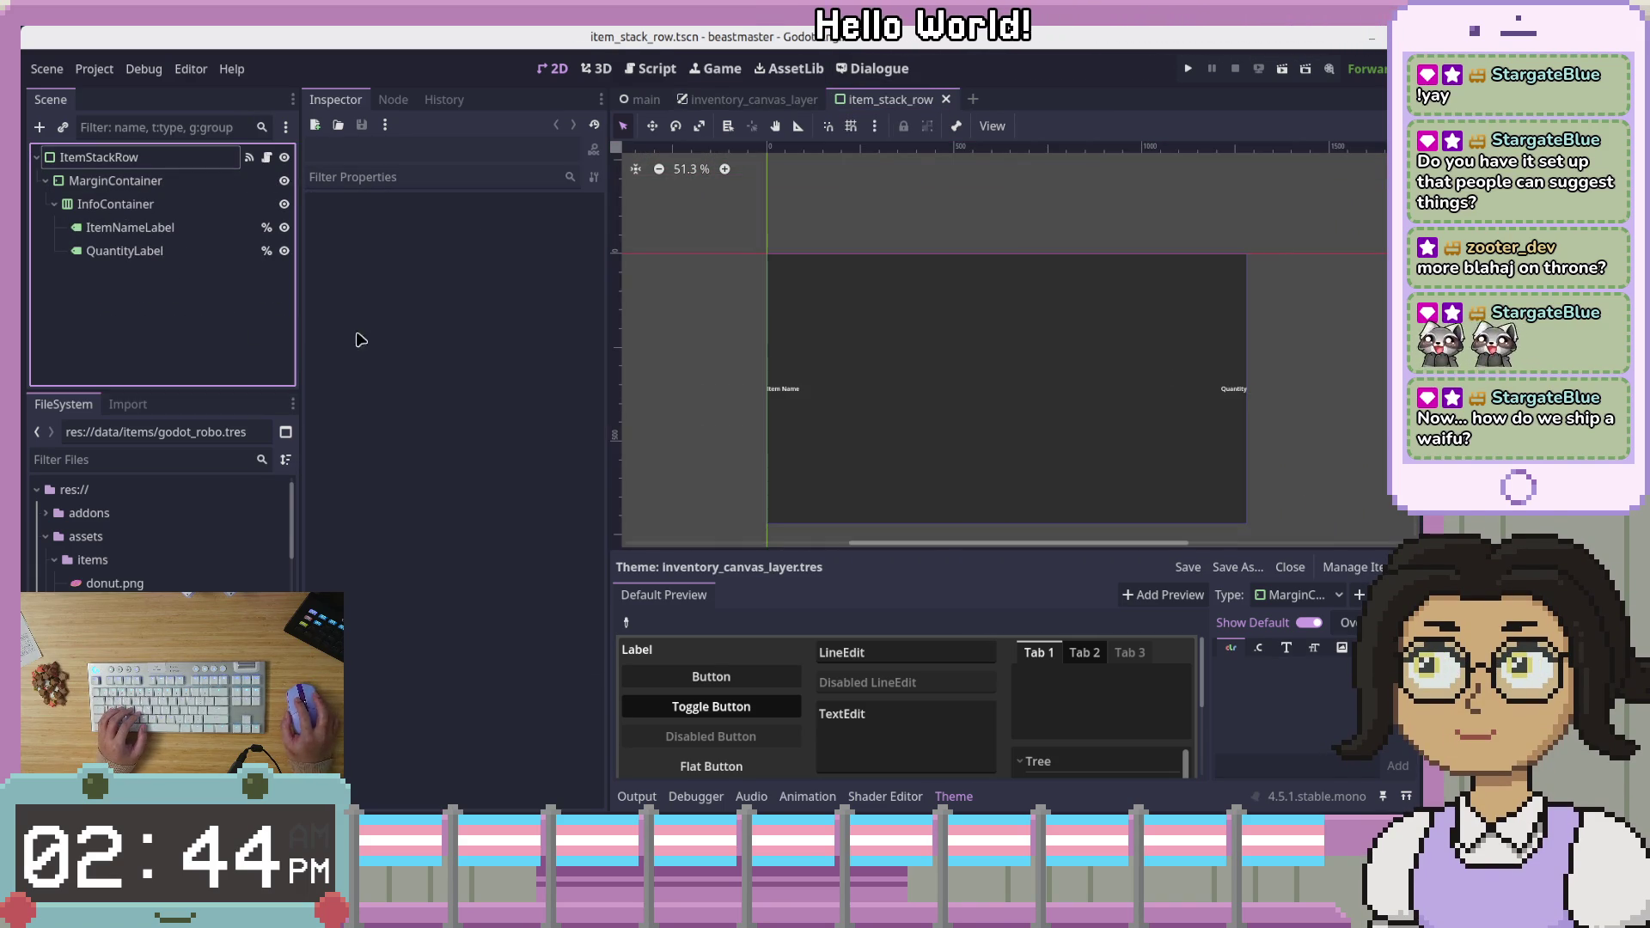
click(756, 99)
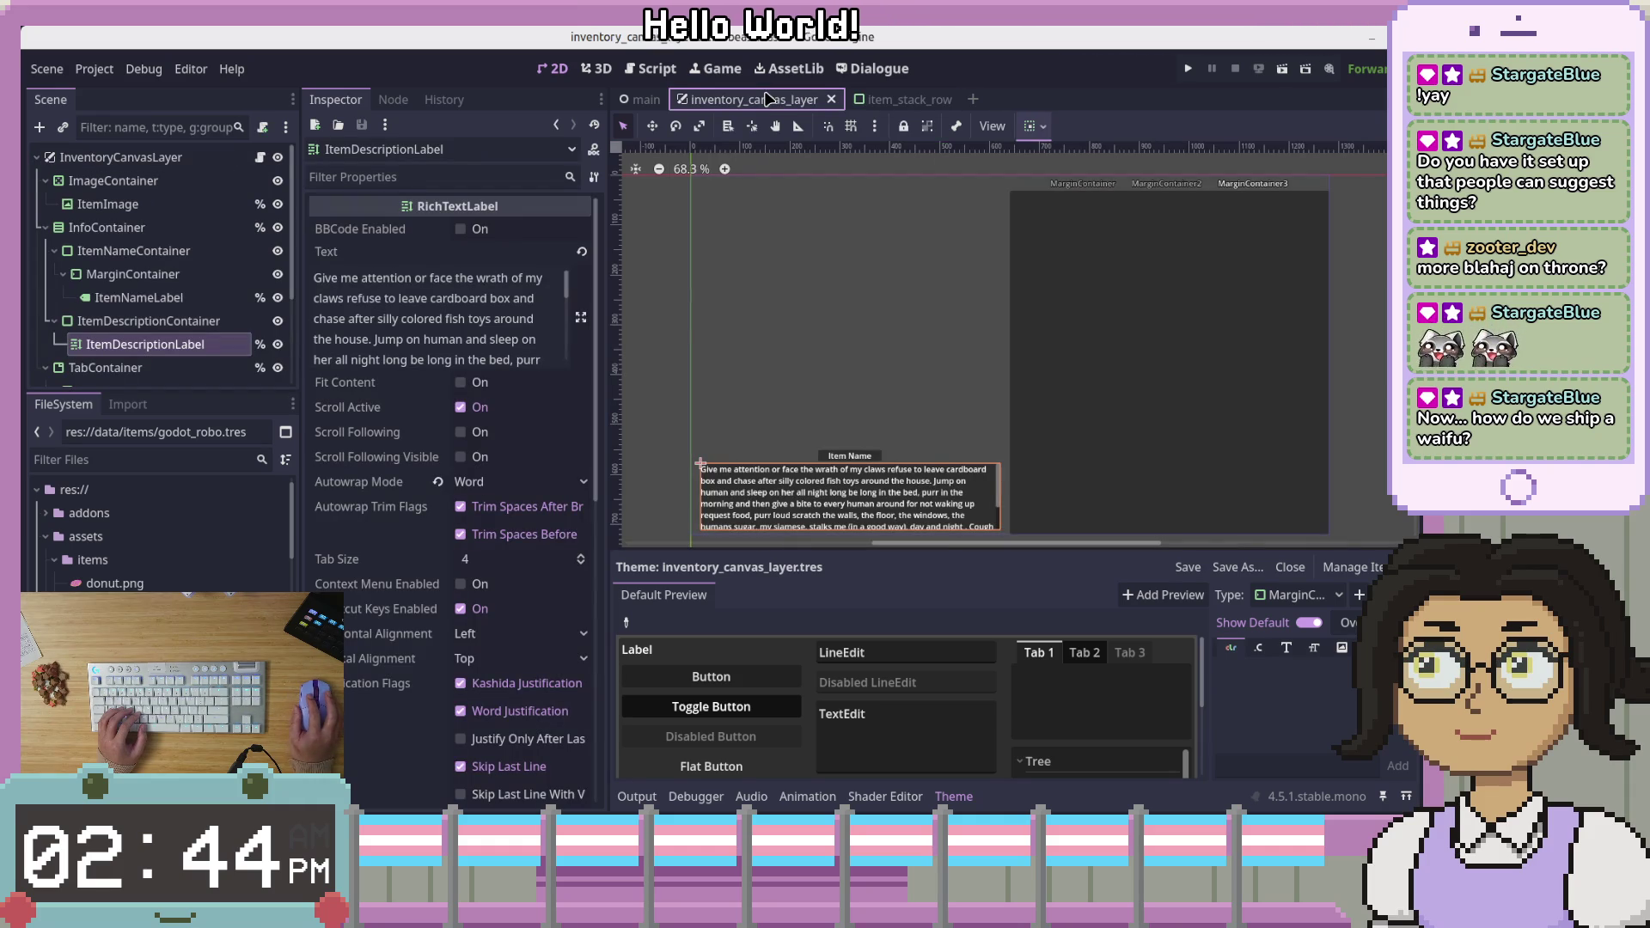
click(123, 159)
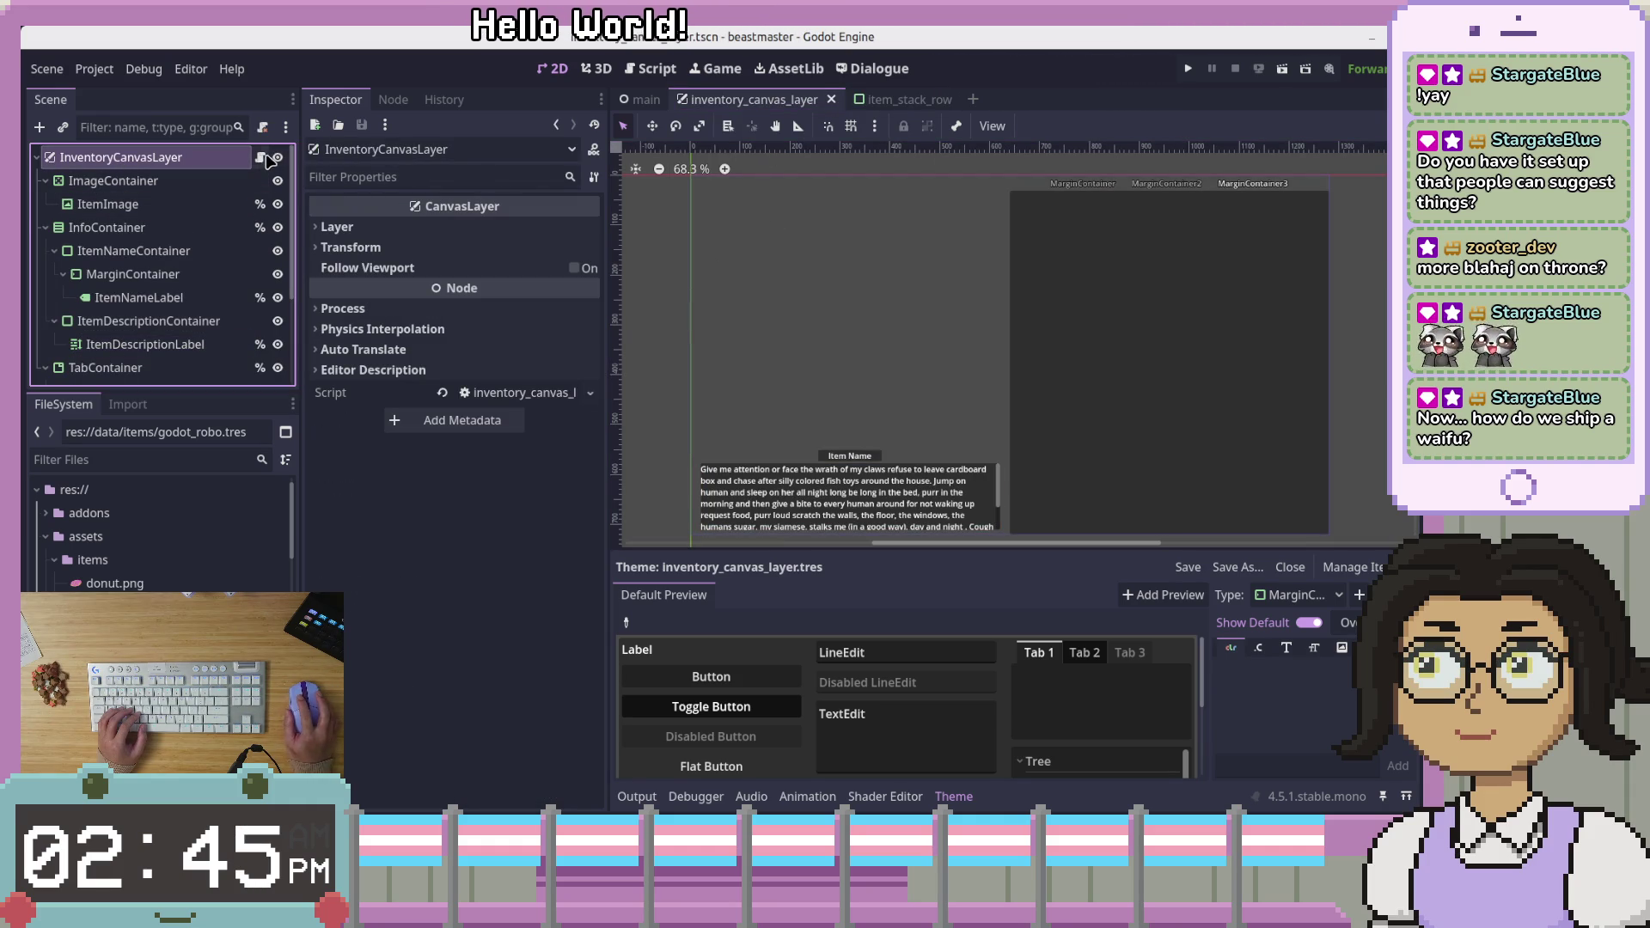
click(112, 181)
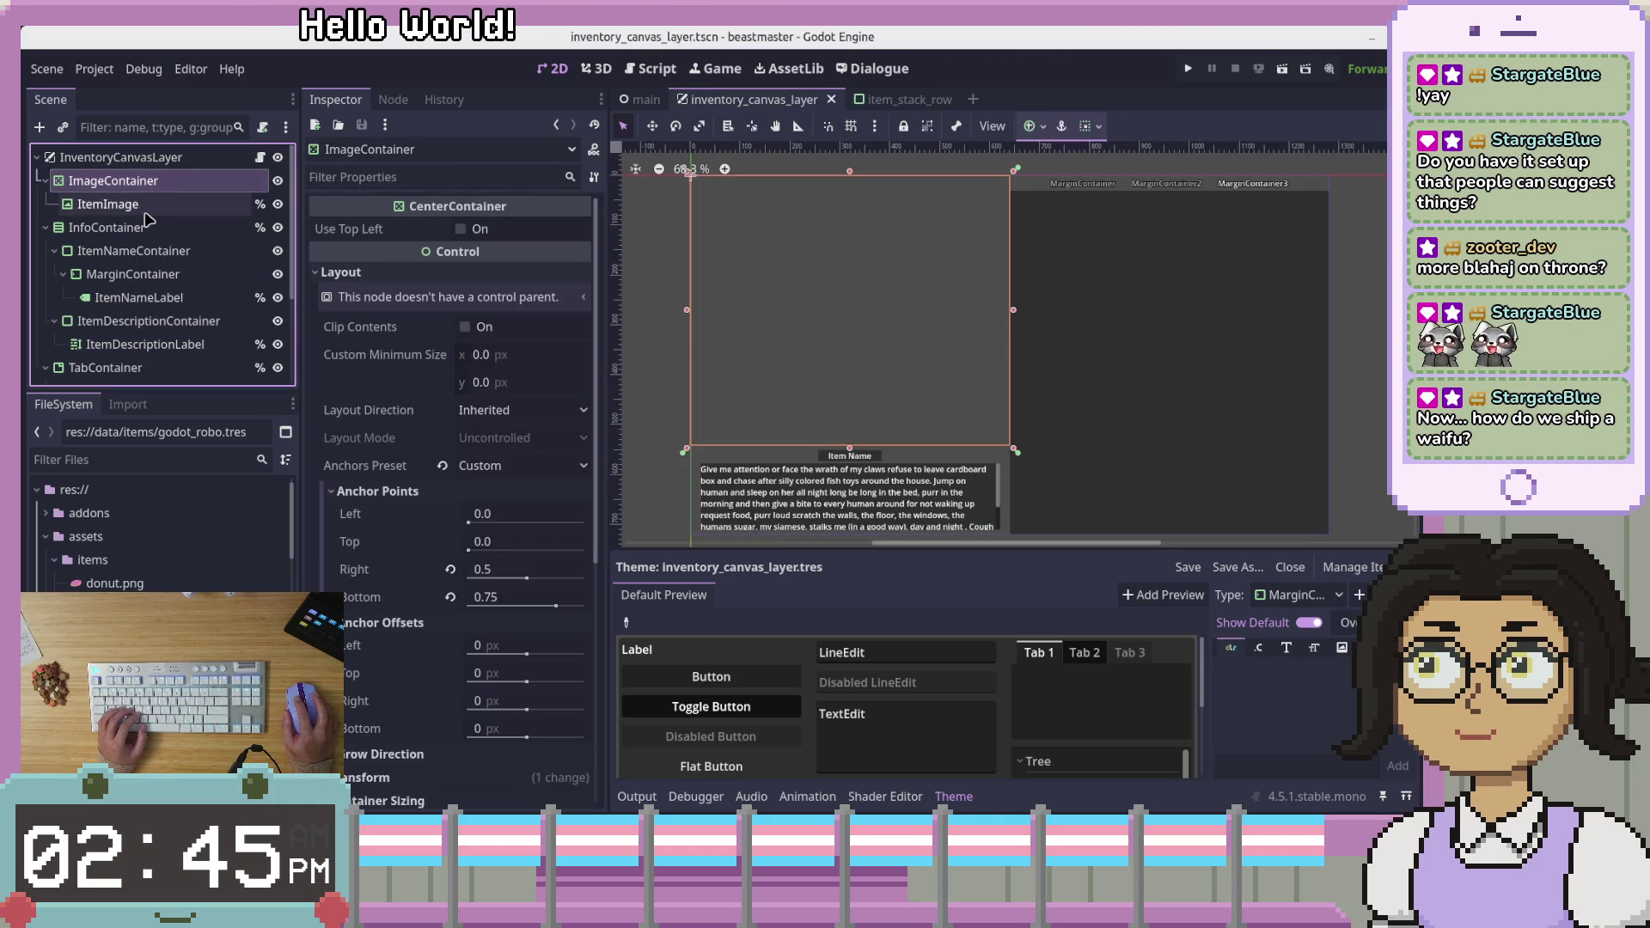
click(138, 206)
scroll(159, 528, down, 10)
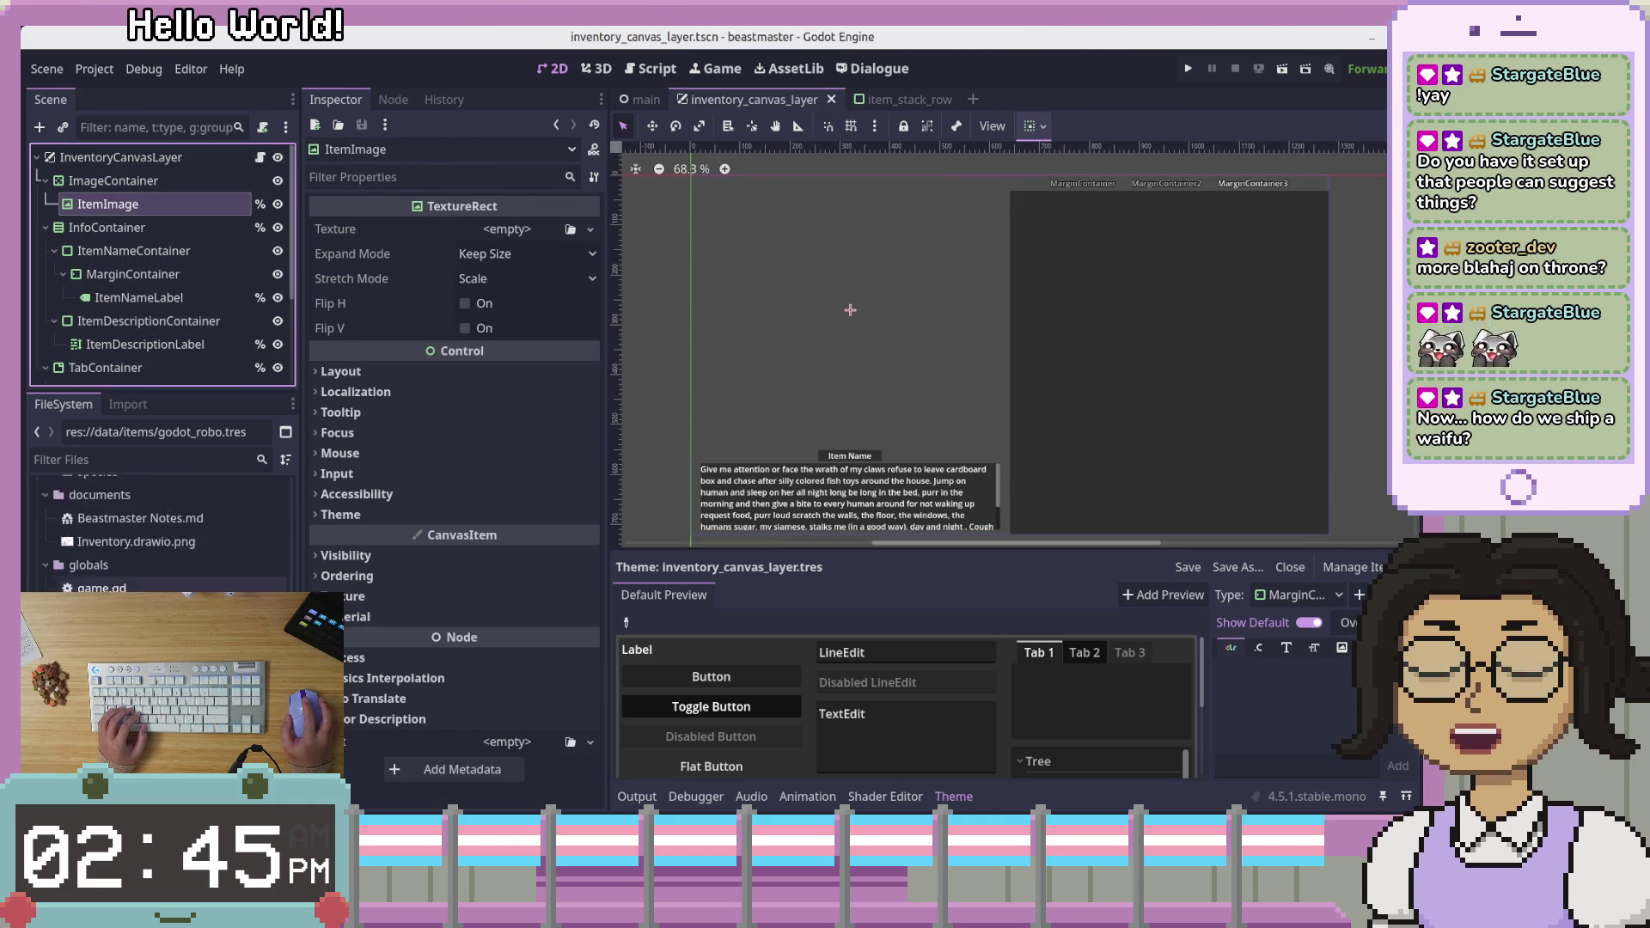
Drop res://icon.svg onto ItemImage's Texture property and check the icon in the layout
drag(112, 481, 189, 204)
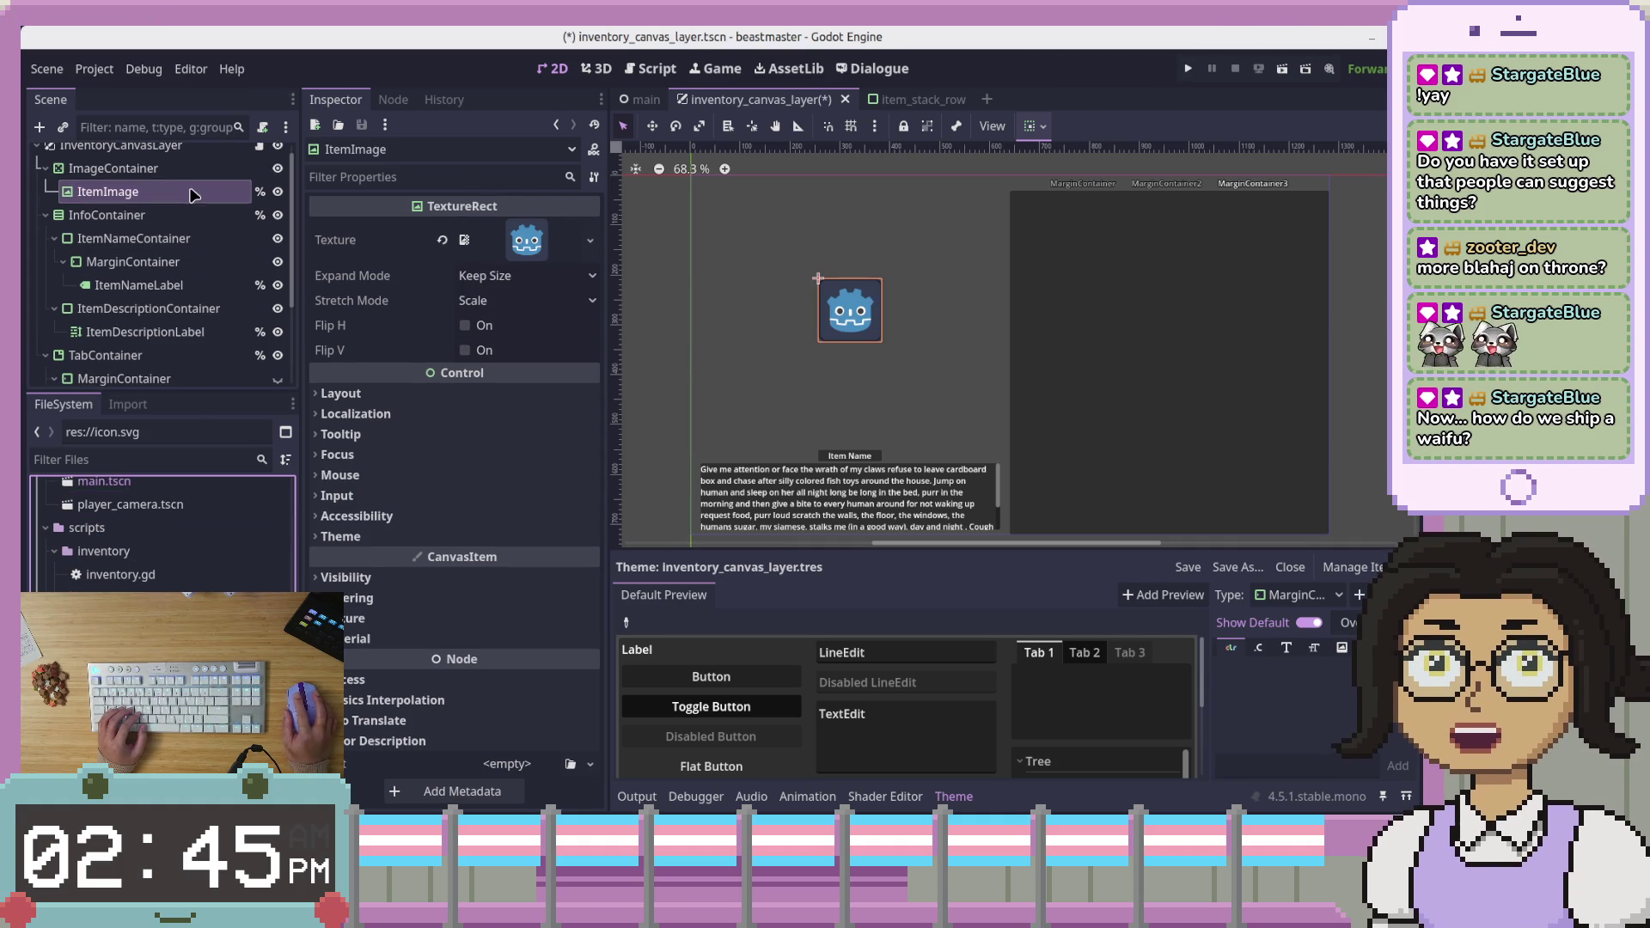
scroll(962, 344, up, 1)
scroll(962, 344, up, 5)
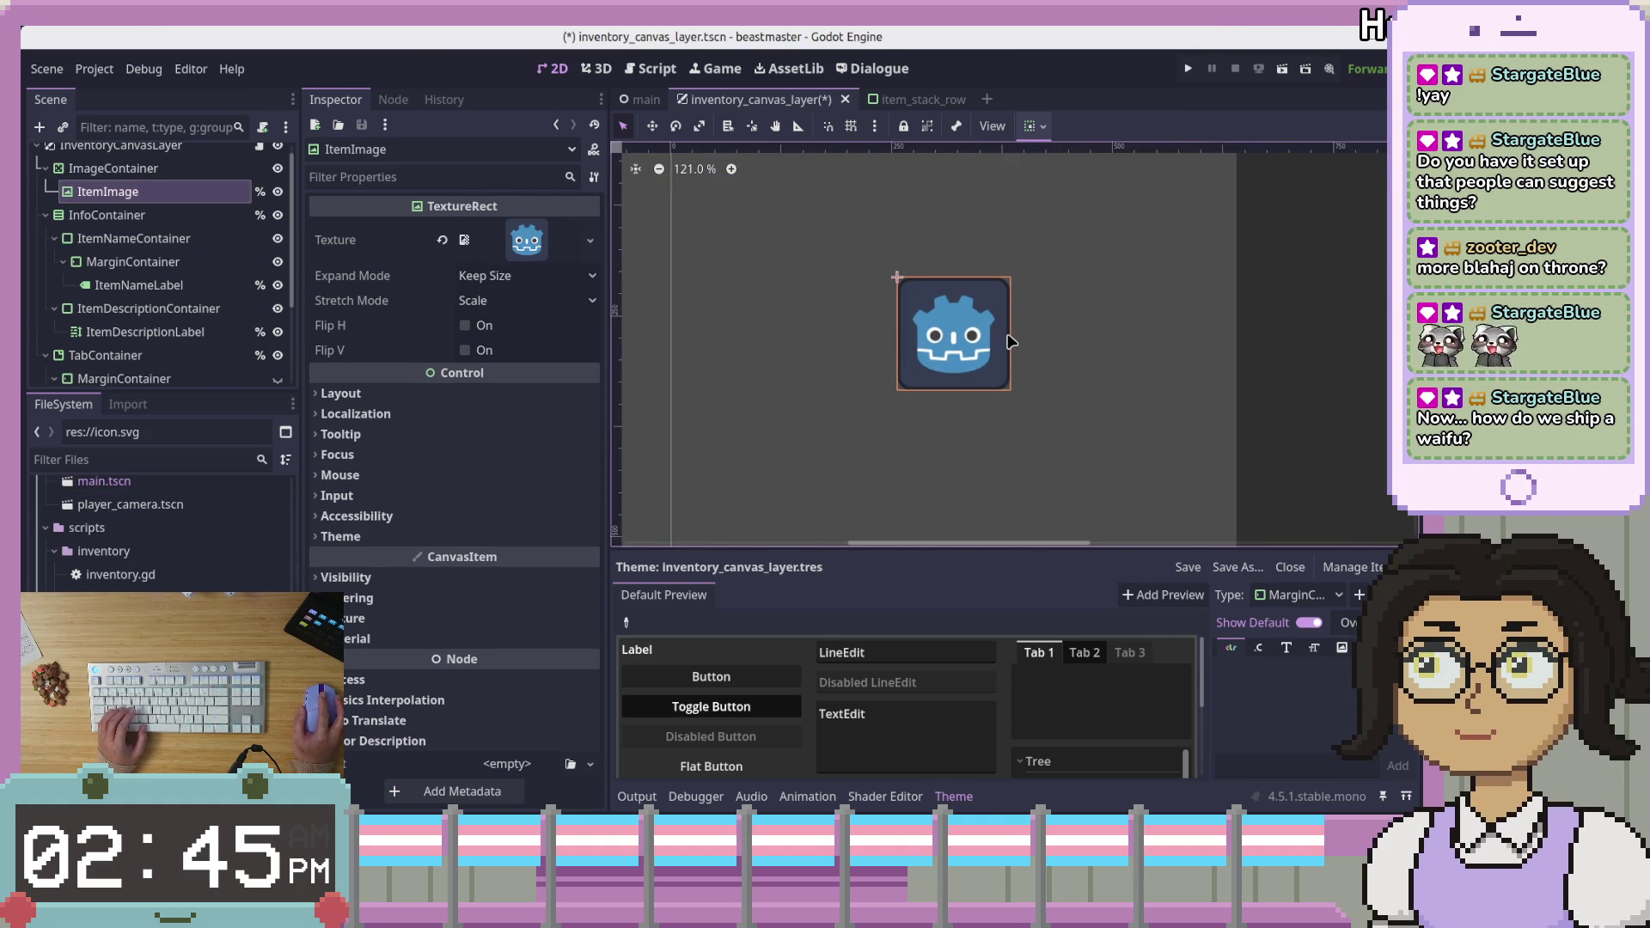
scroll(965, 412, down, 5)
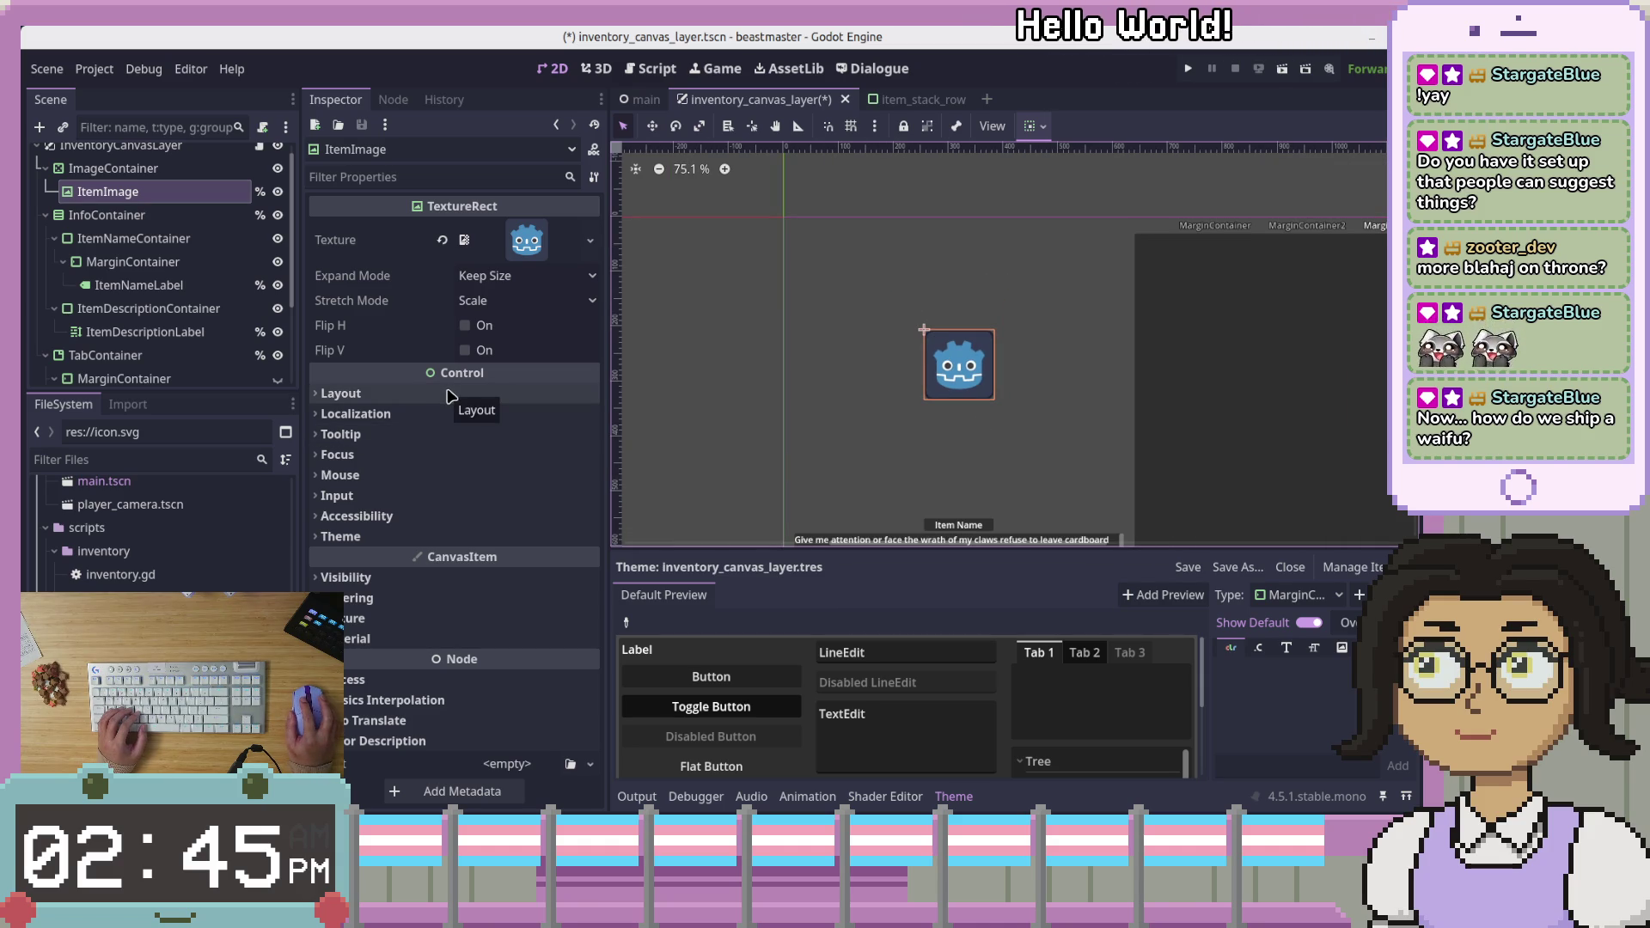
click(138, 169)
click(137, 191)
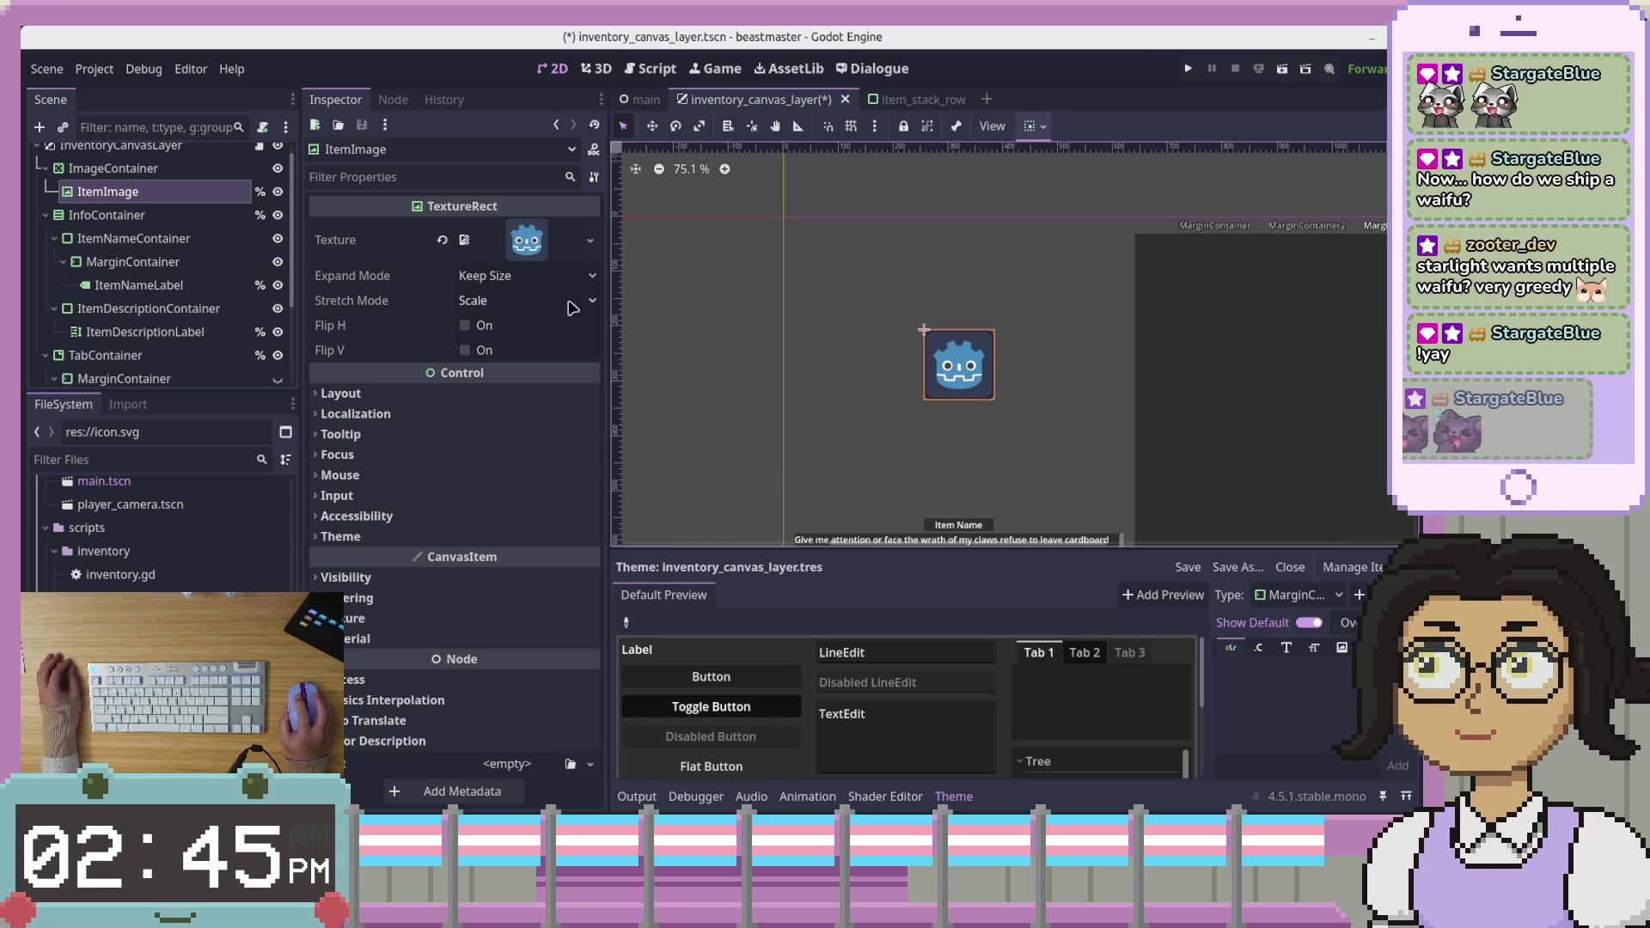
click(524, 303)
Keep Scale stretch and Keep Size expand modes, and set Custom Minimum Size to 250 × 250
click(531, 279)
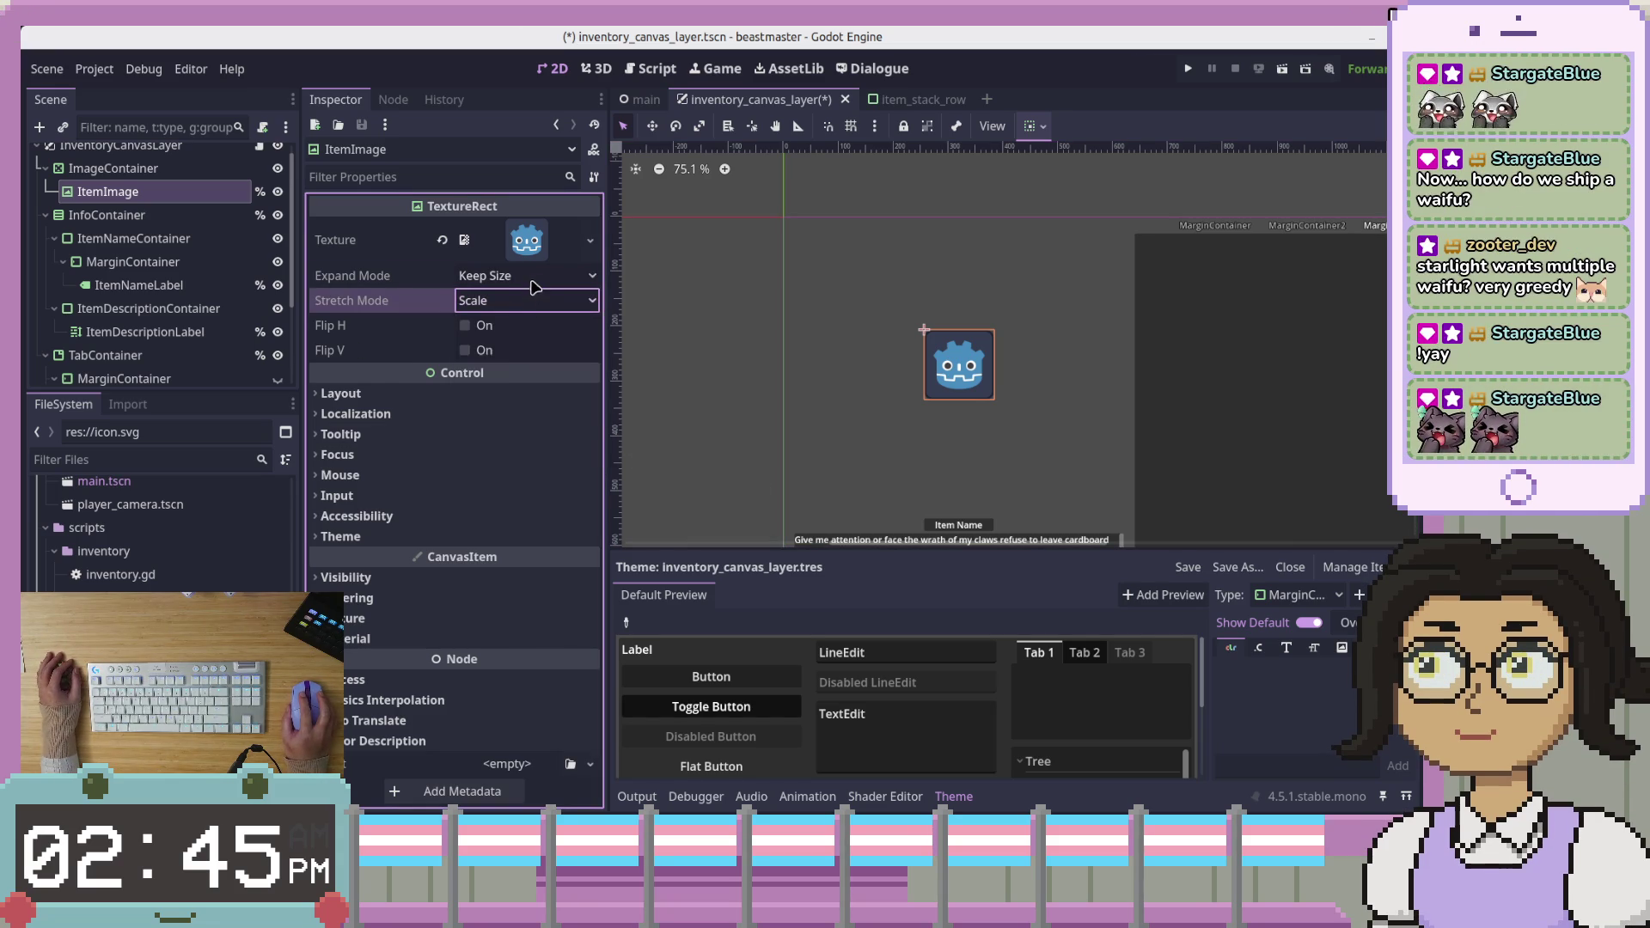
click(533, 278)
click(535, 284)
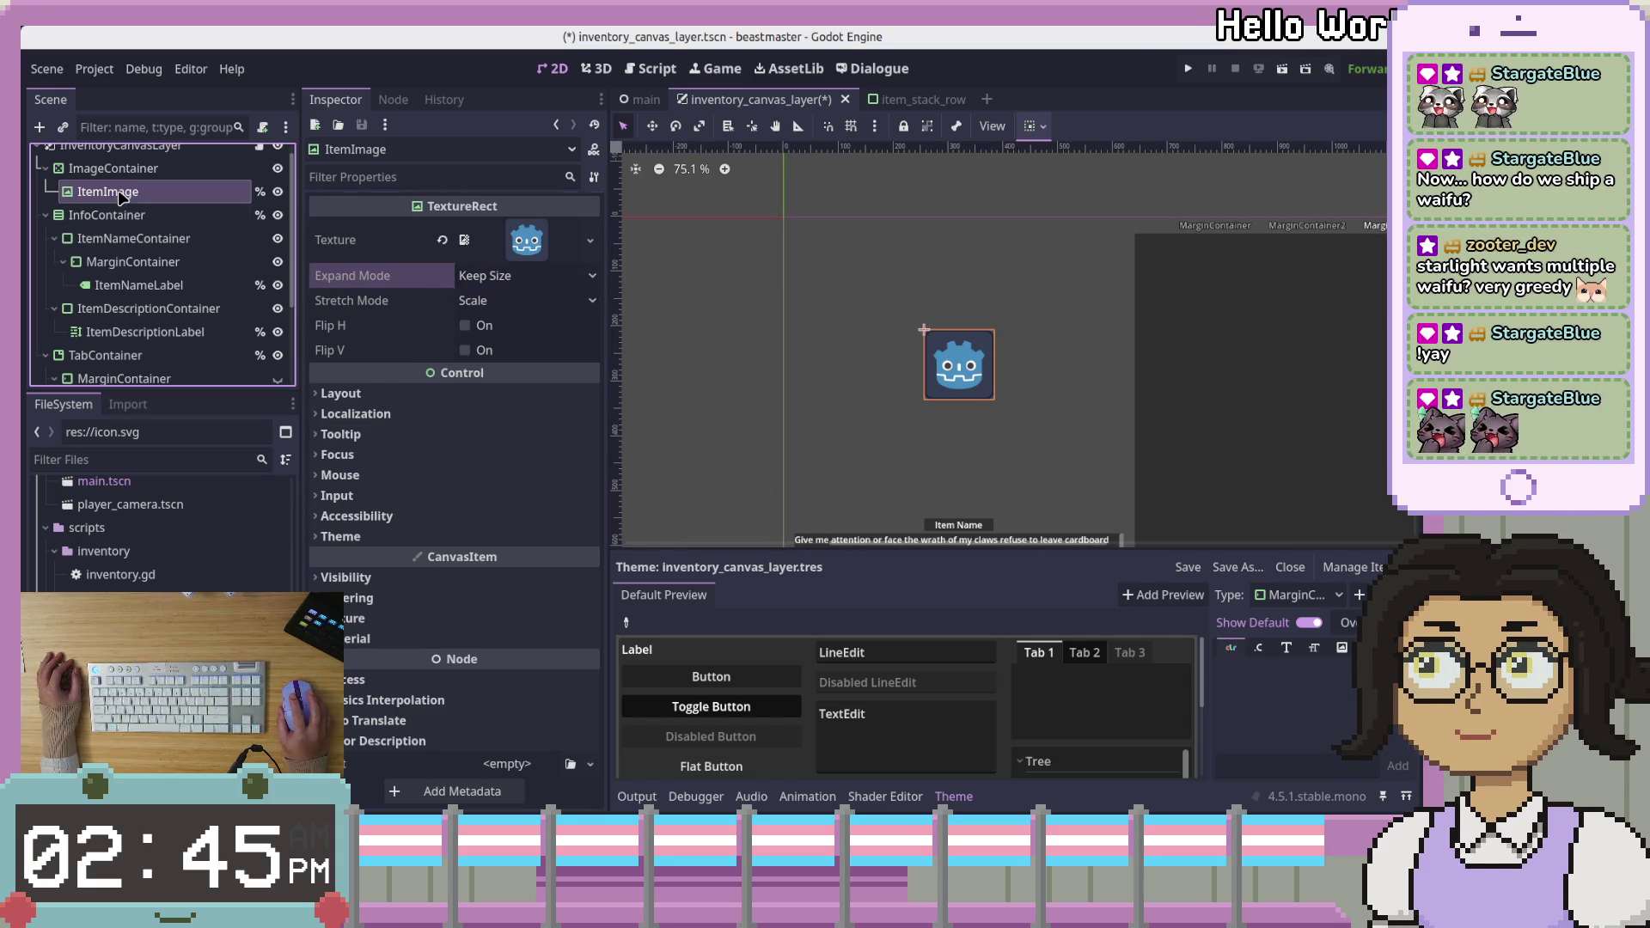
click(414, 394)
click(534, 475)
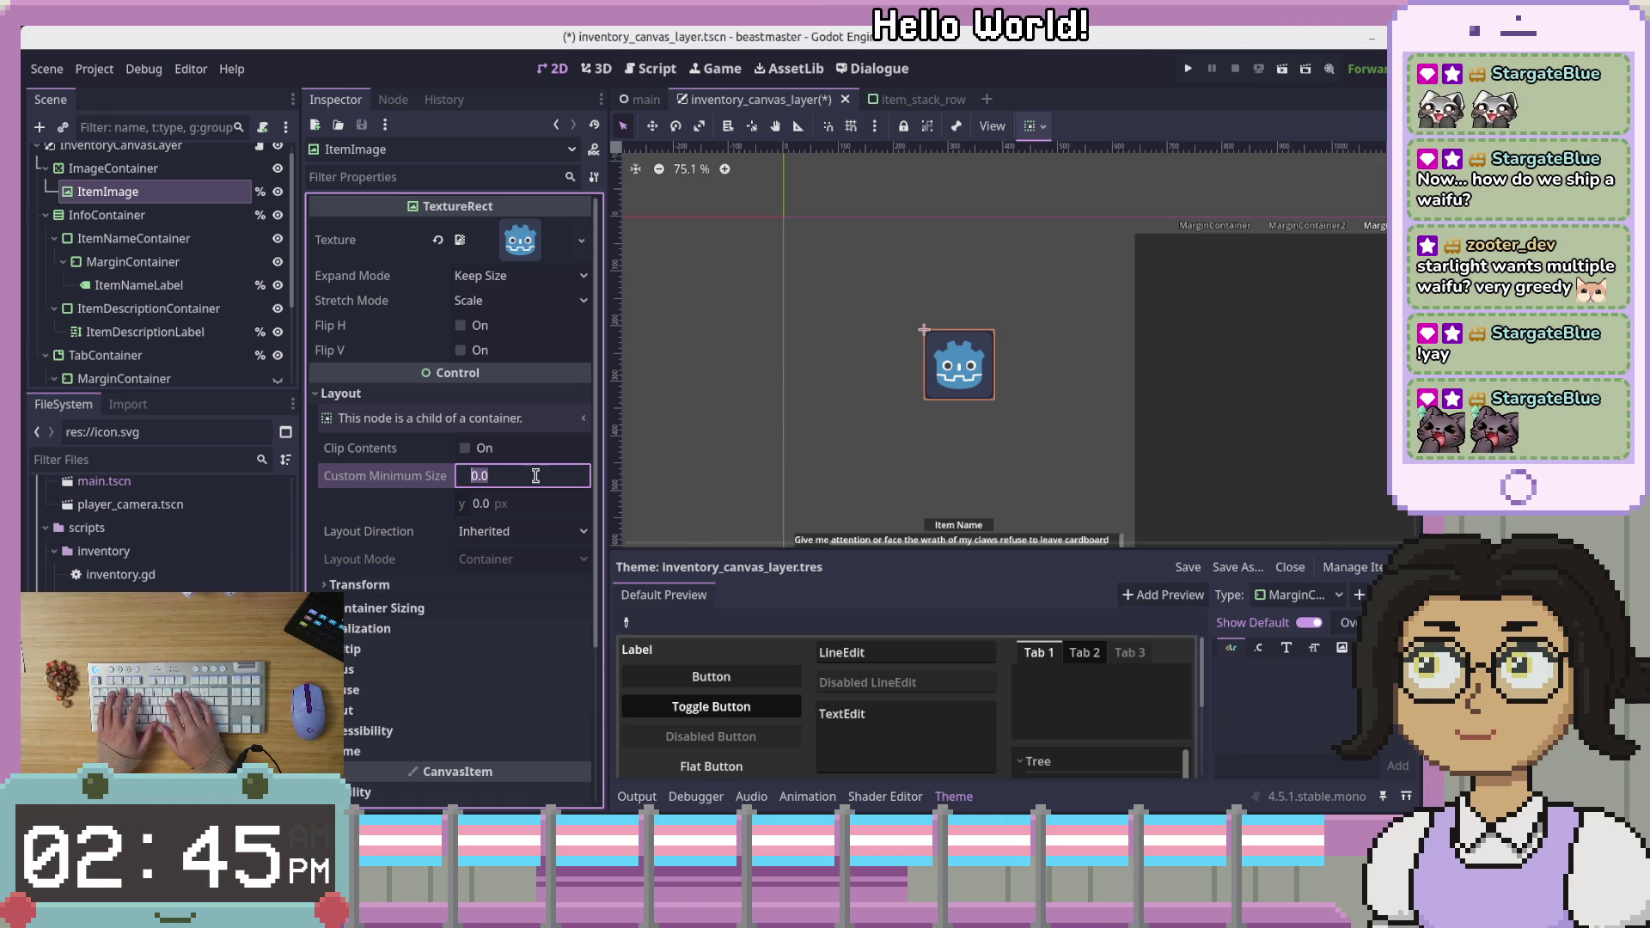
text(0)
key(Tab)
text(250)
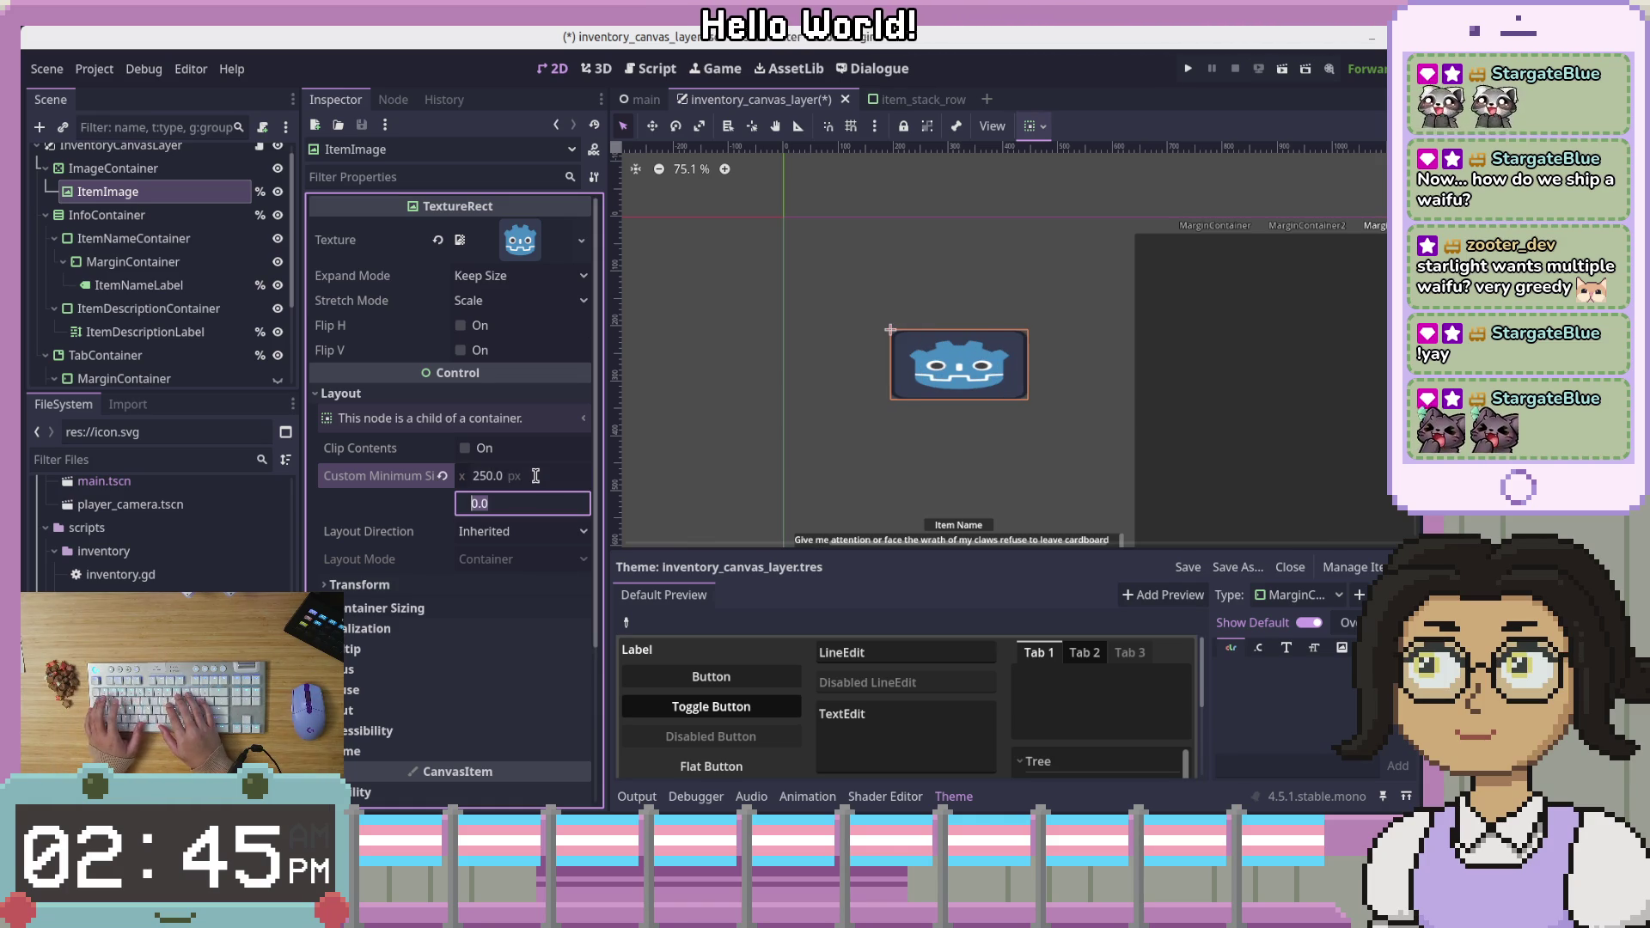
key(Return)
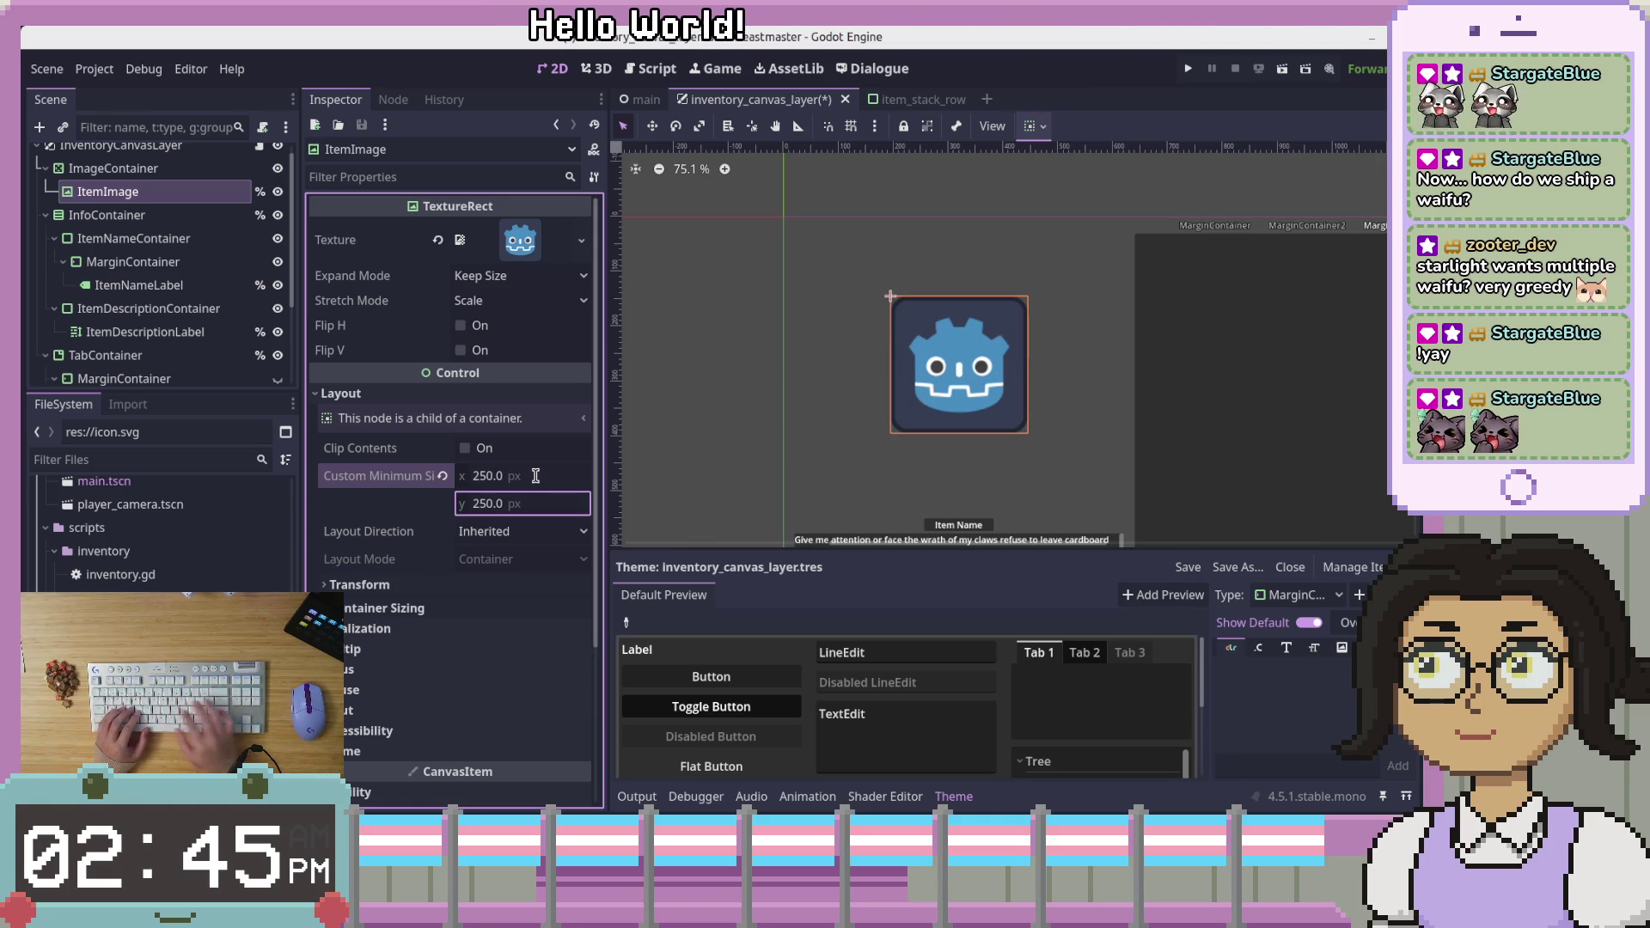
Re-edit the minimum width, trying 256 before restoring it to 250
click(534, 475)
key(Left)
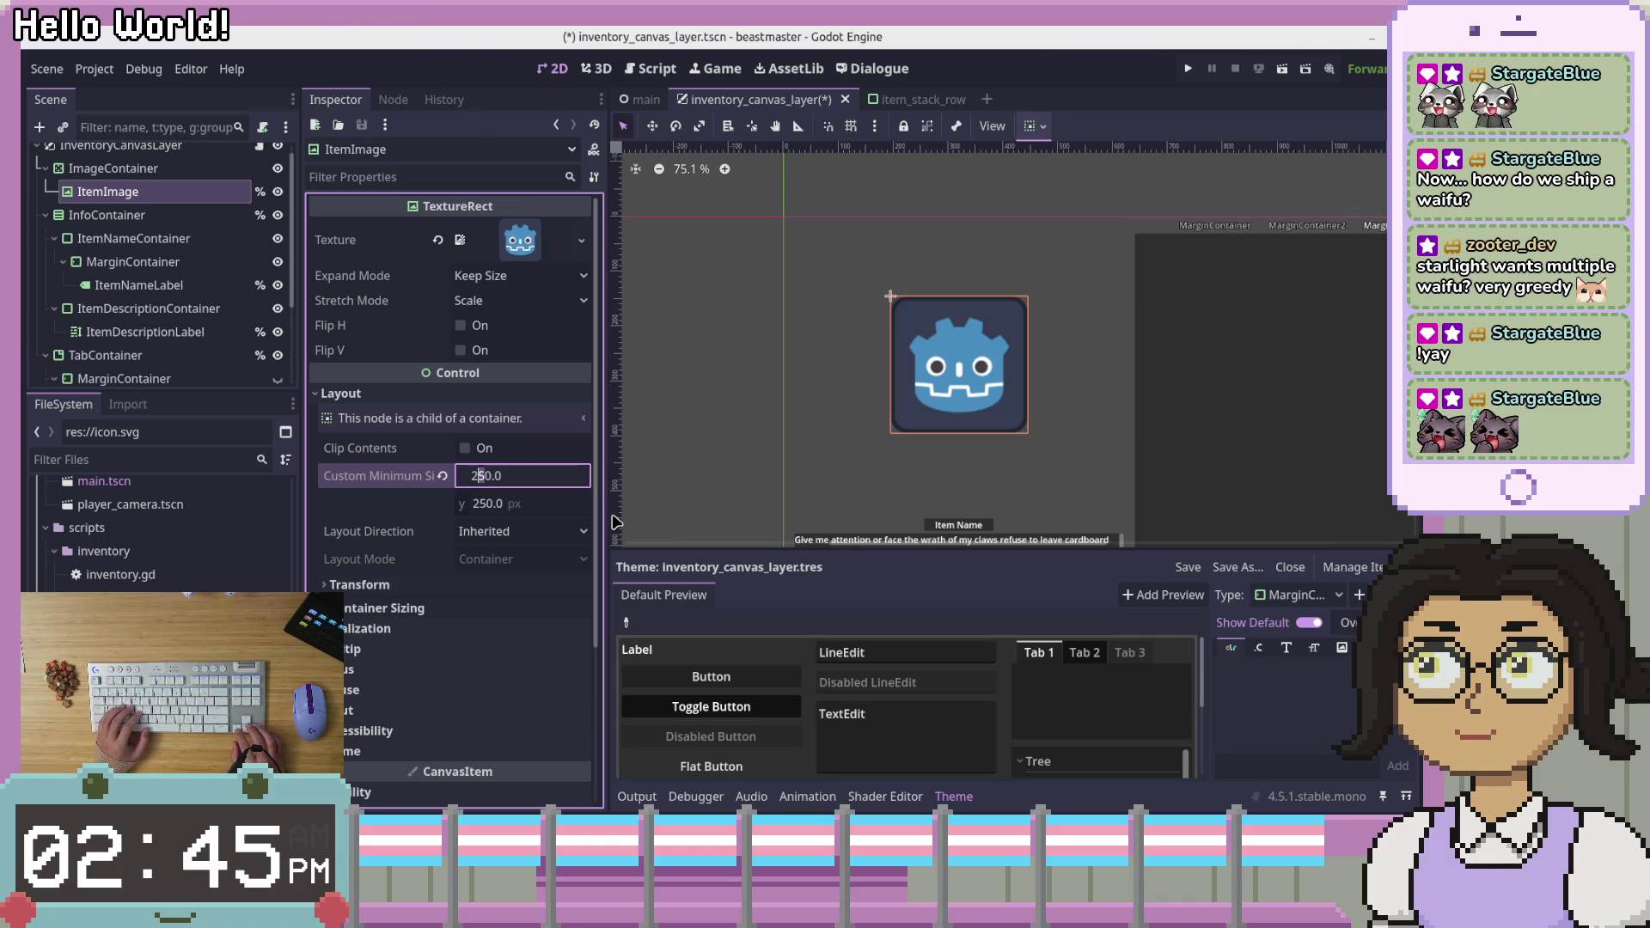
key(Right)
key(Delete)
text(6)
key(BackSpace)
text(0)
click(456, 506)
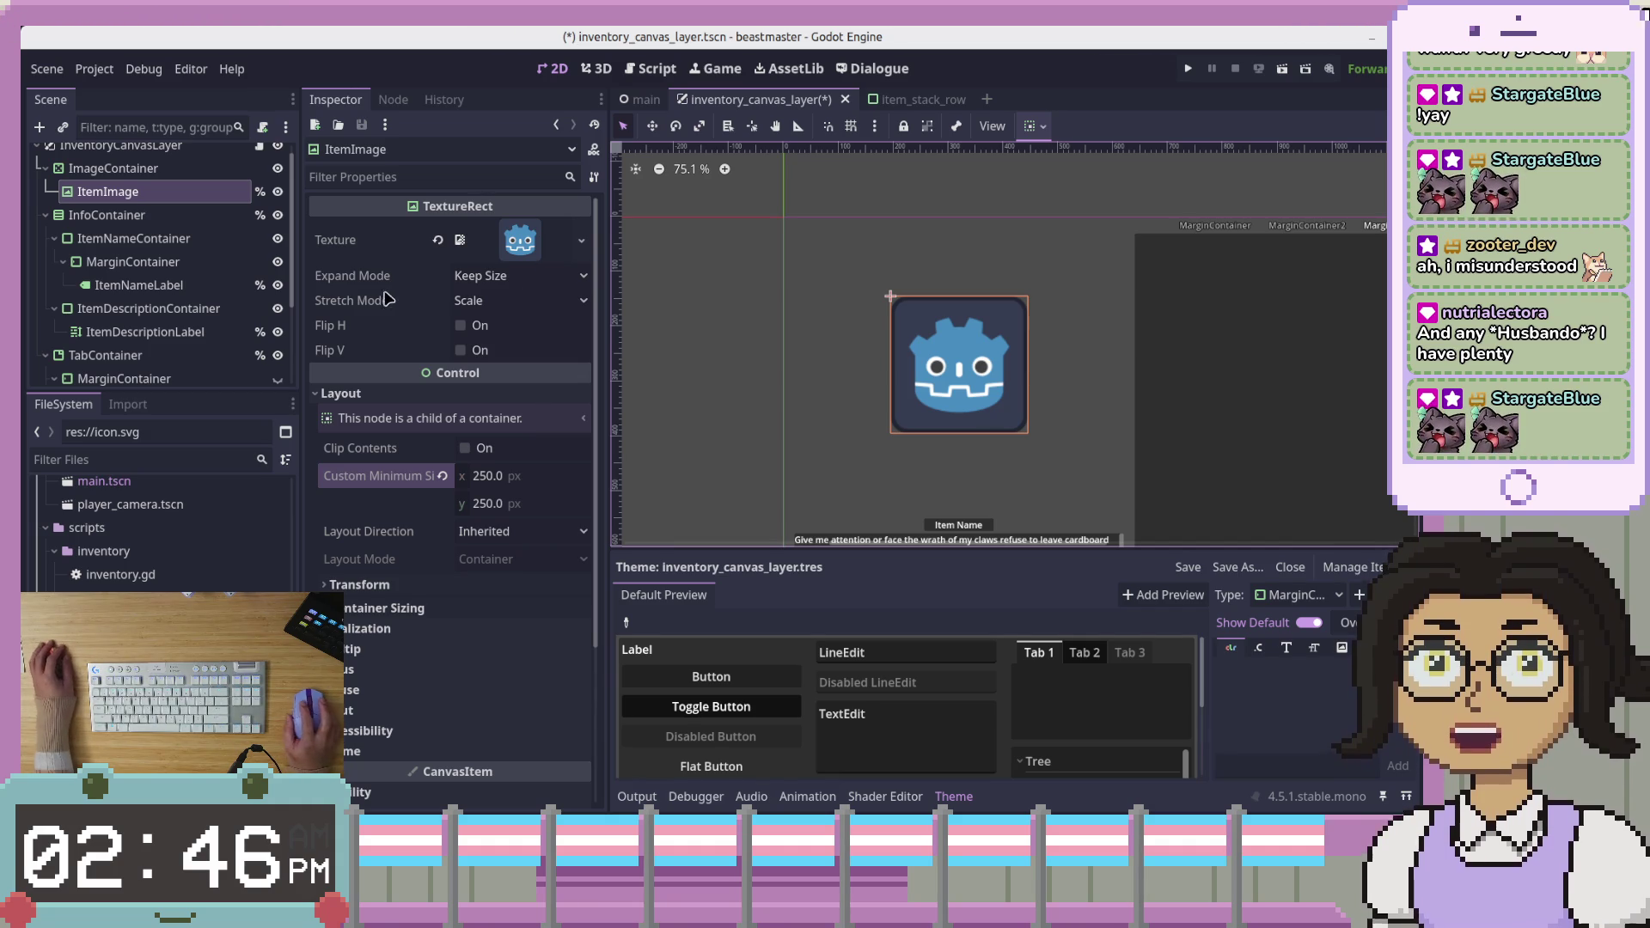
Select ImageContainer and open its inventory_canvas_layer.gd script
click(152, 168)
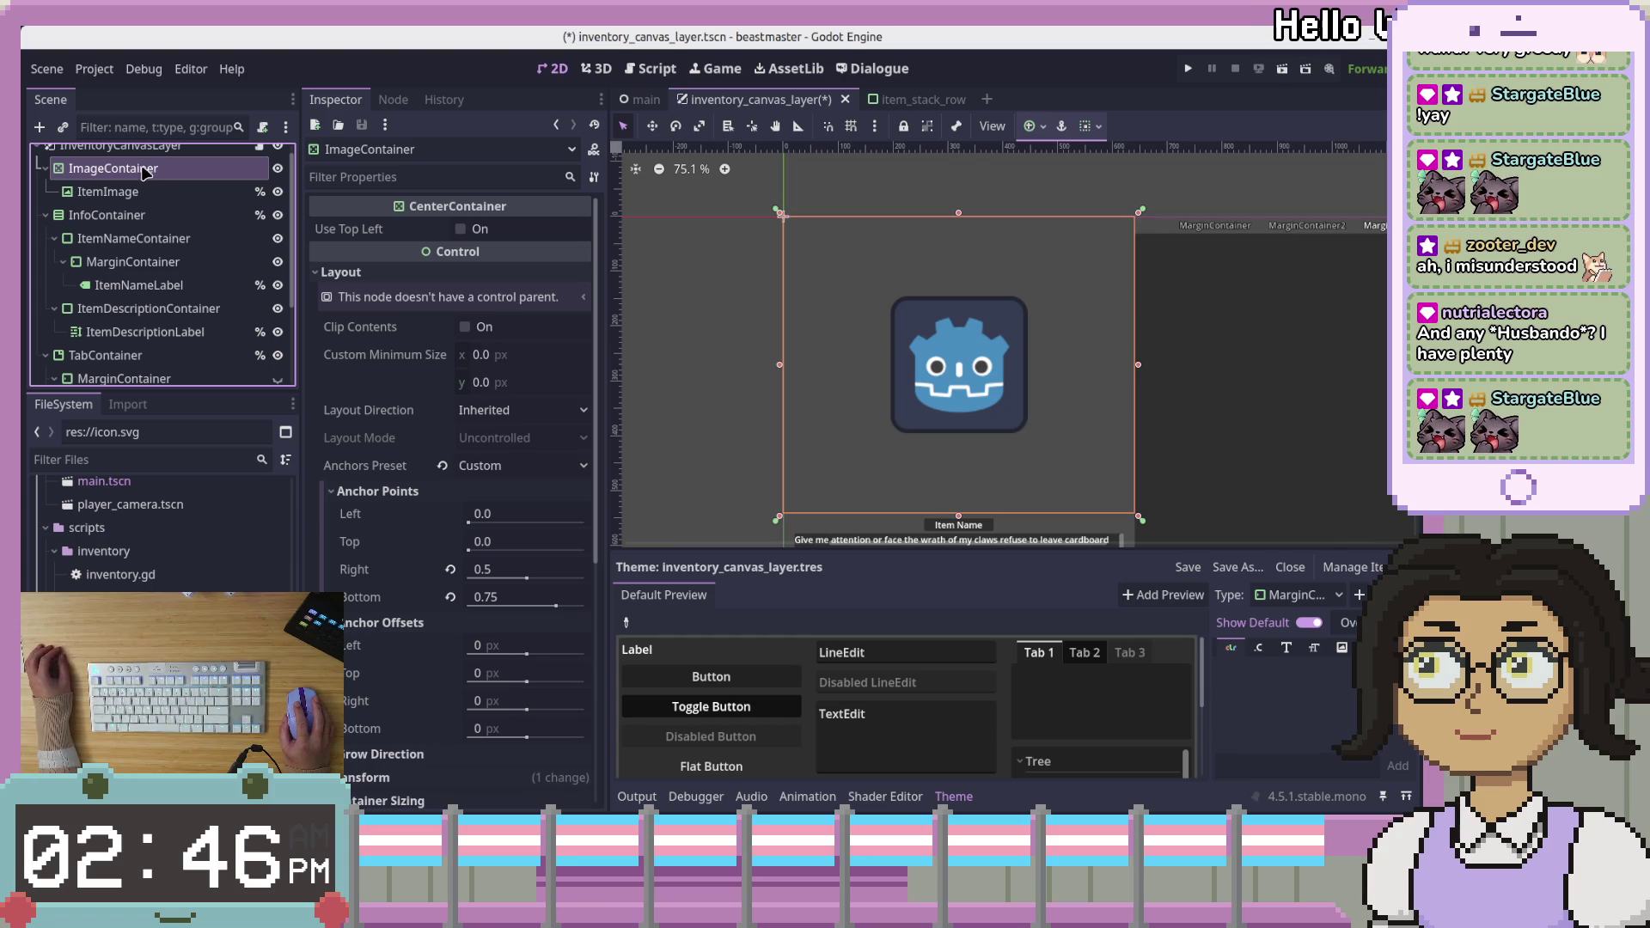
scroll(896, 406, down, 2)
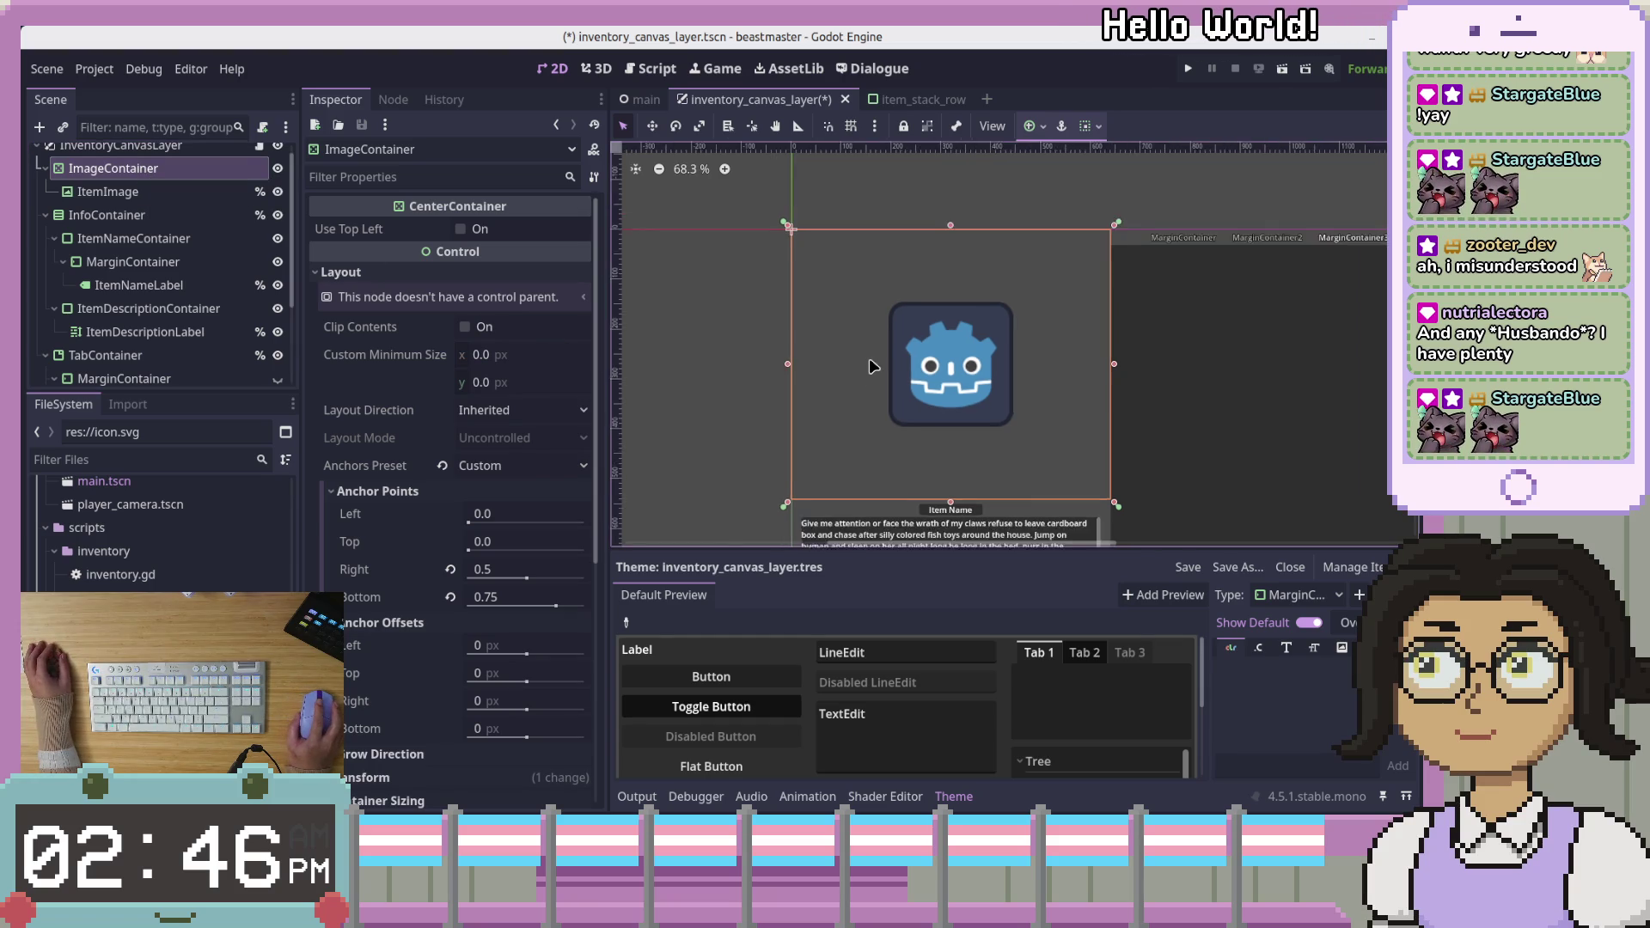
scroll(937, 378, down, 2)
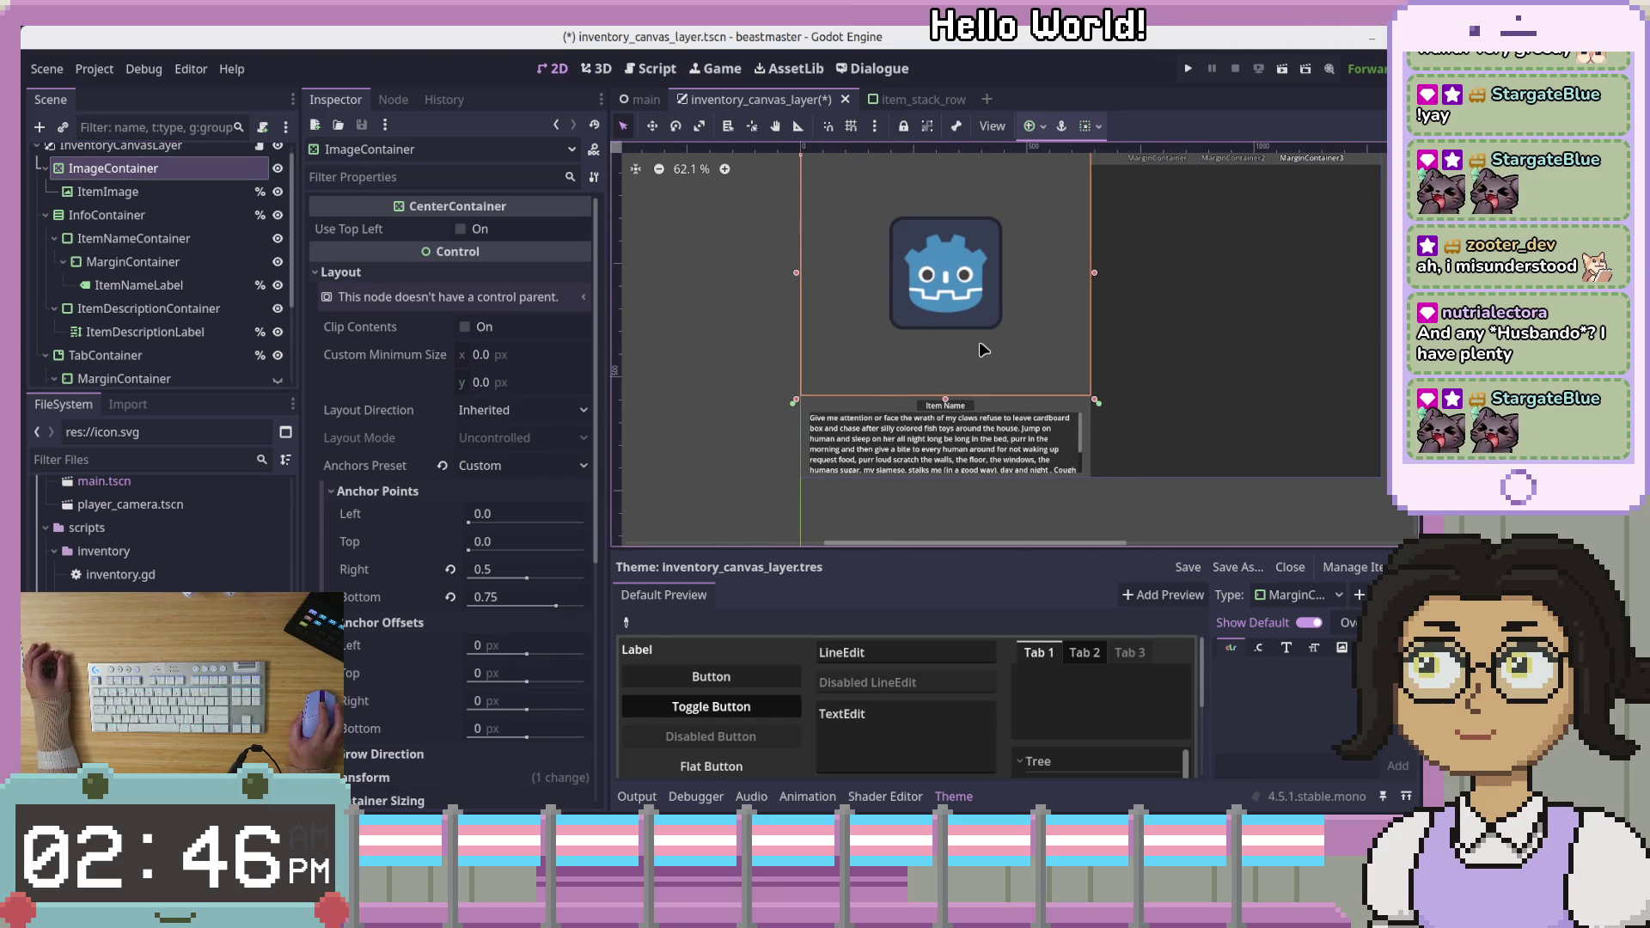
scroll(1021, 325, up, 2)
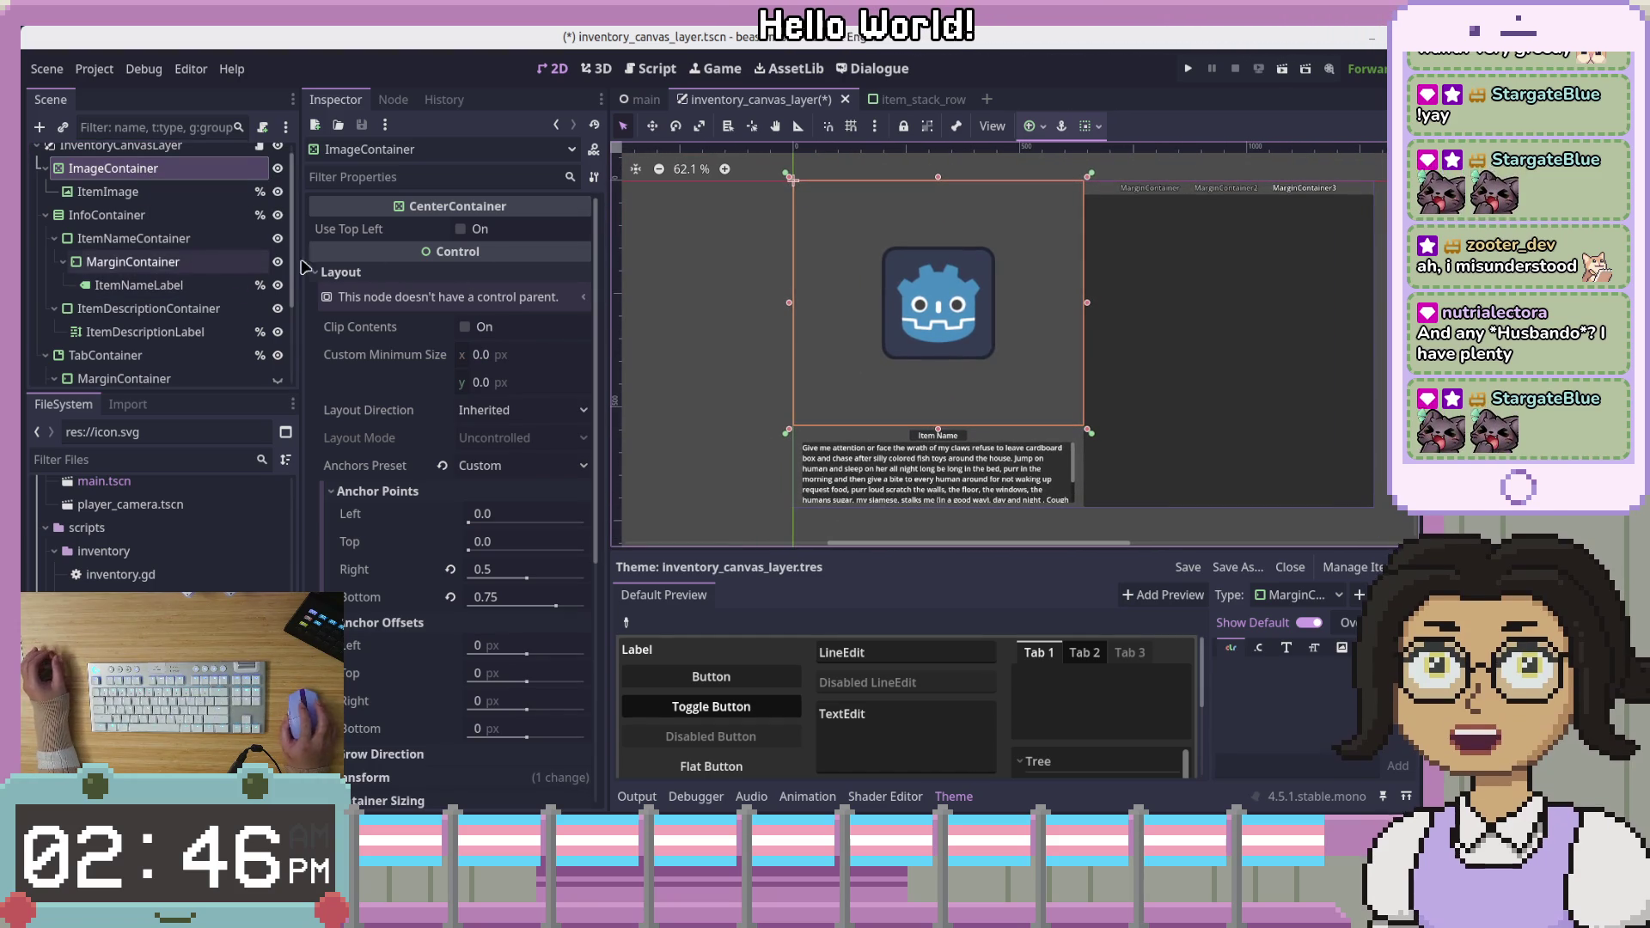
scroll(963, 371, up, 2)
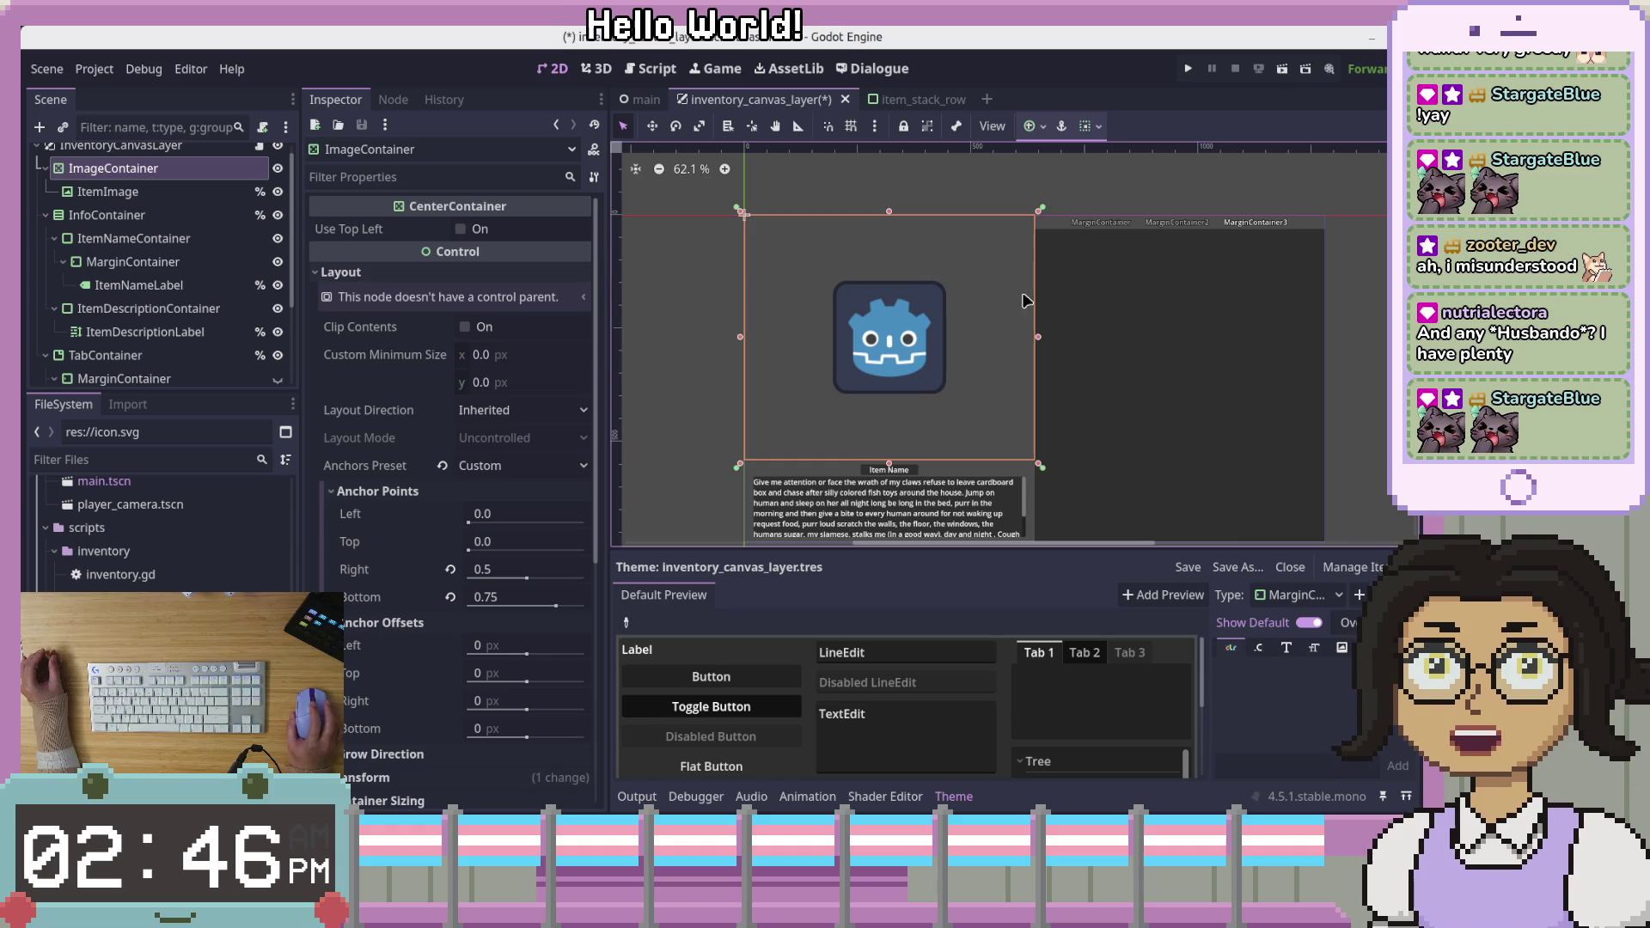
click(259, 145)
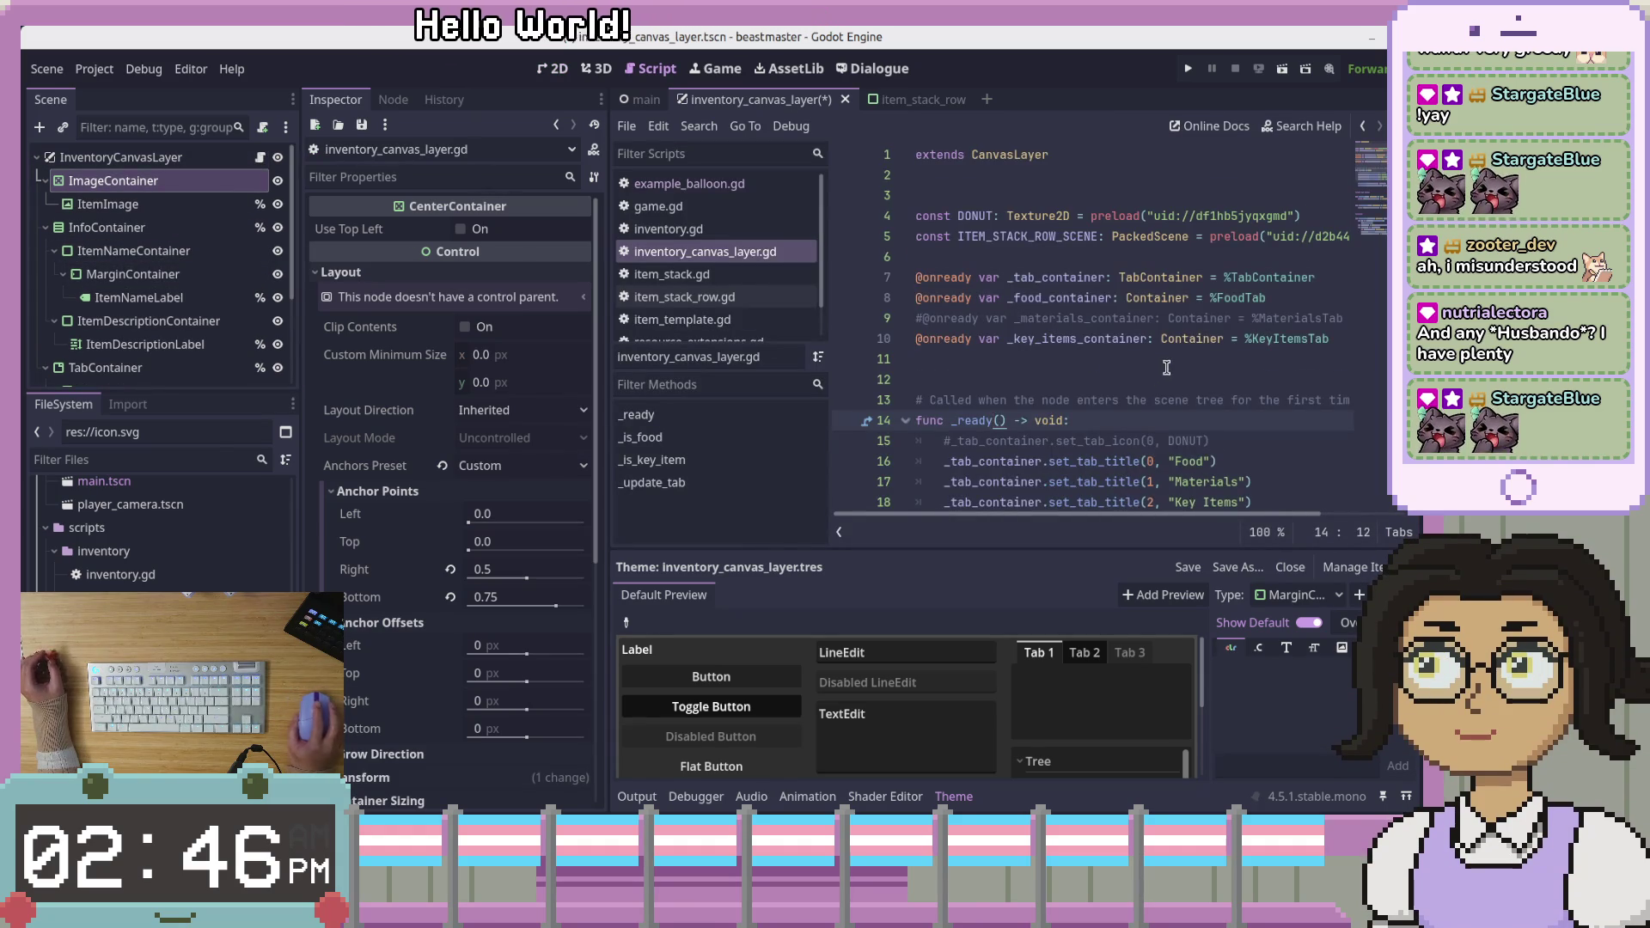
Look over the _update_tab code, then show the ItemNameLabel node's Signals list
scroll(1166, 367, down, 9)
click(1241, 268)
key(Up)
key(Up)
key(Up)
scroll(1254, 326, up, 5)
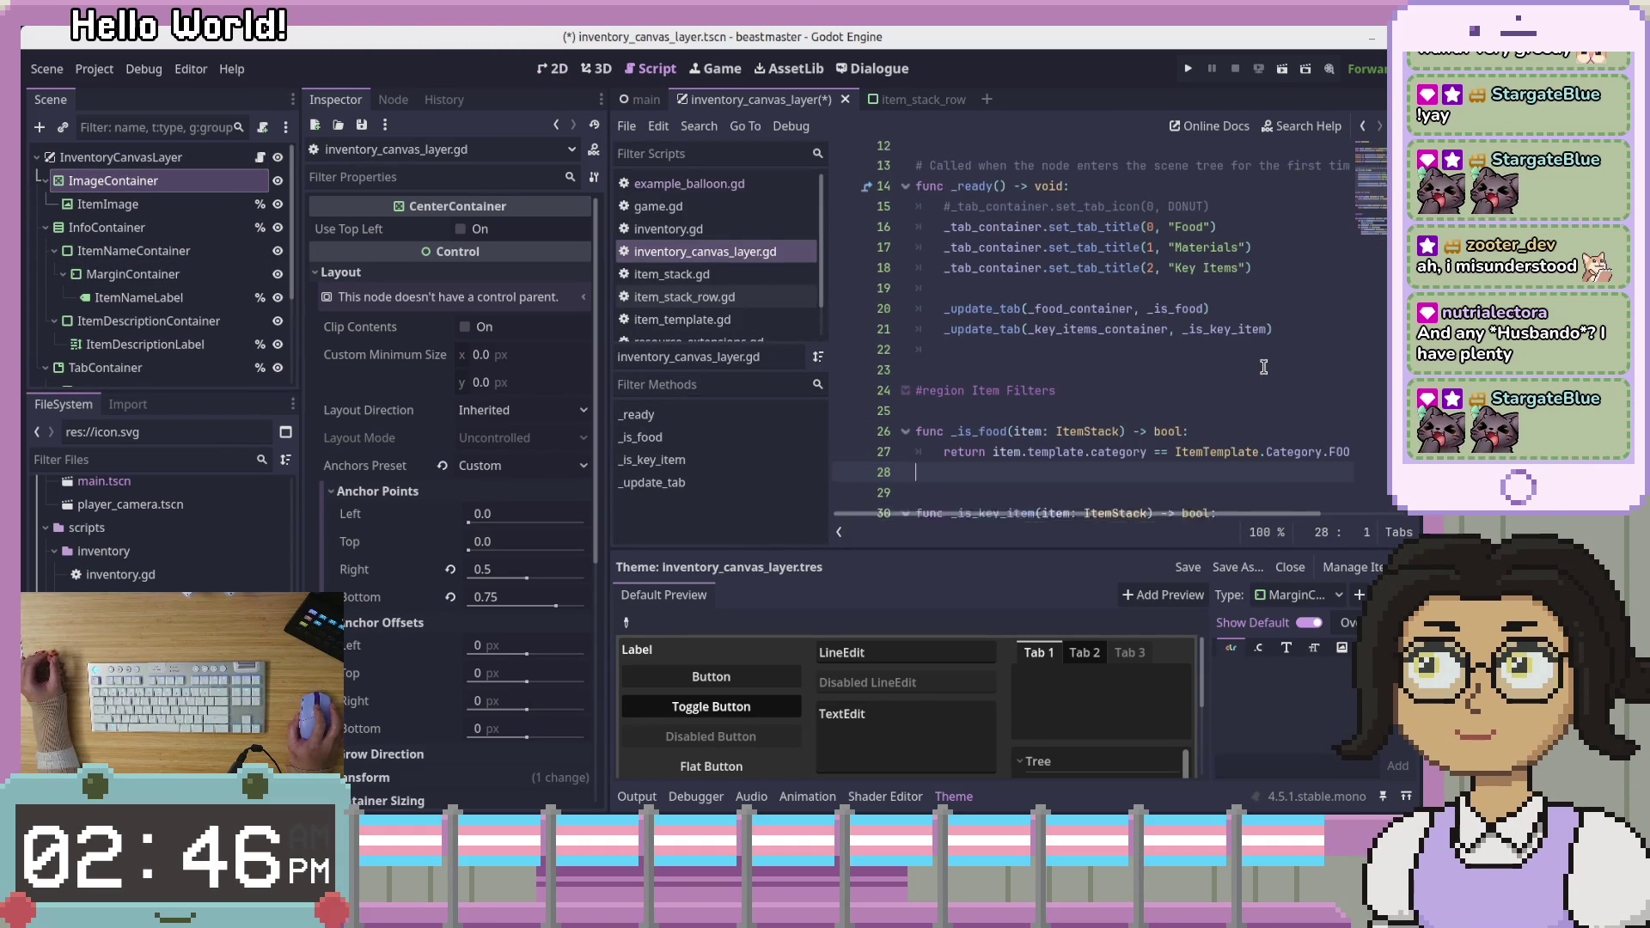
scroll(1263, 367, up, 1)
scroll(1263, 367, down, 6)
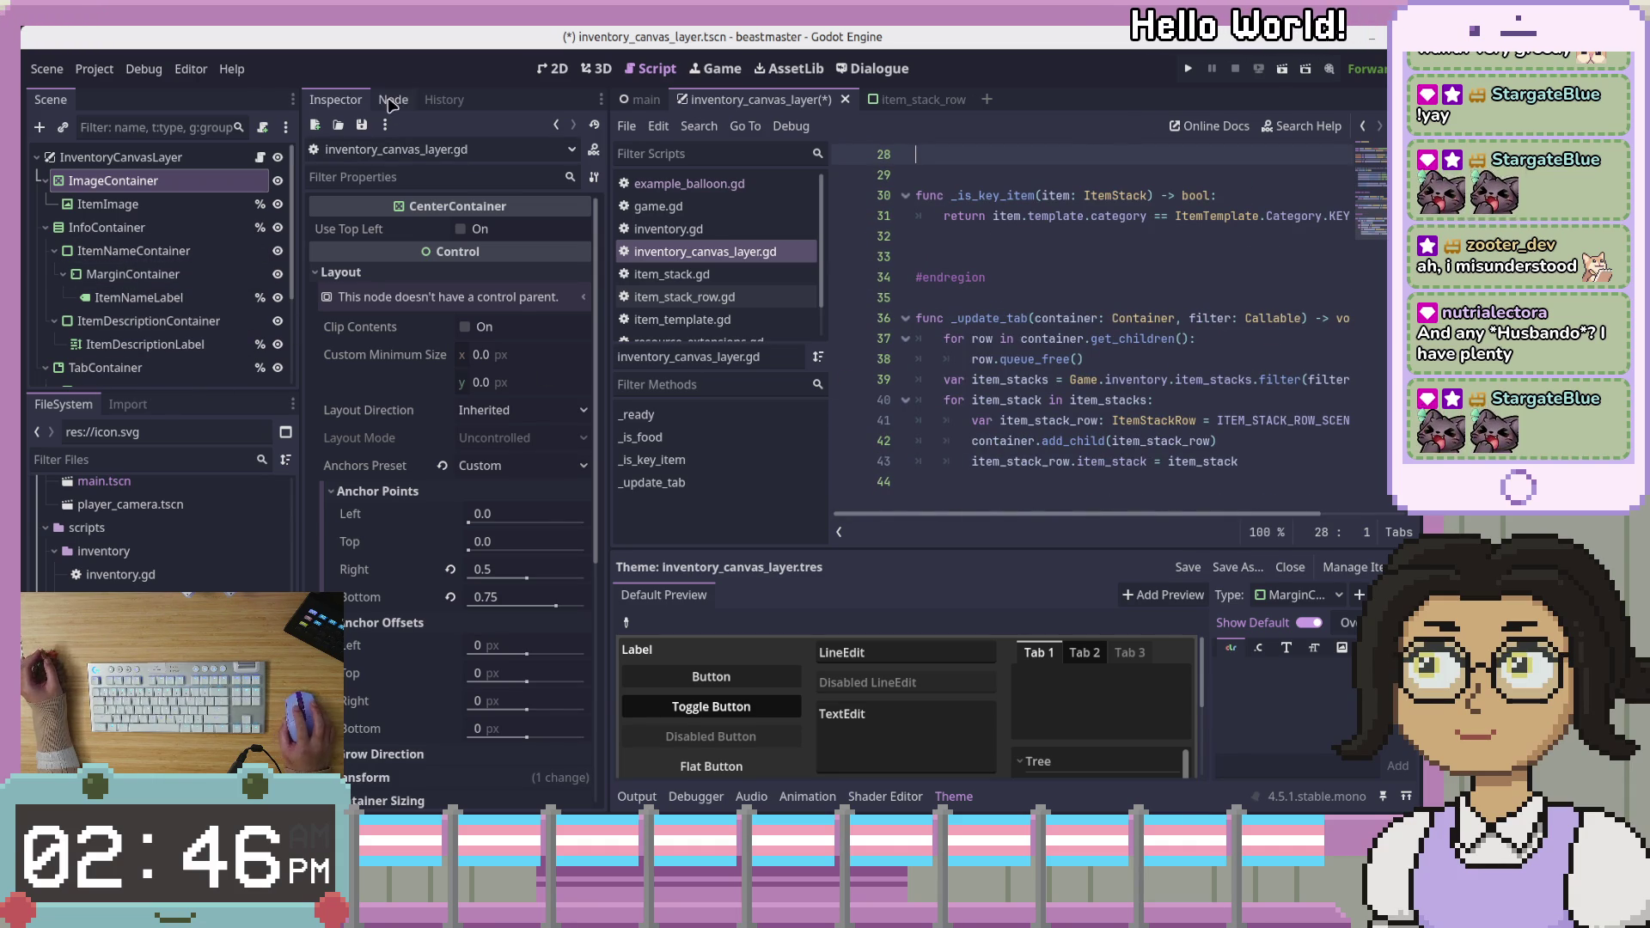
click(137, 297)
click(386, 101)
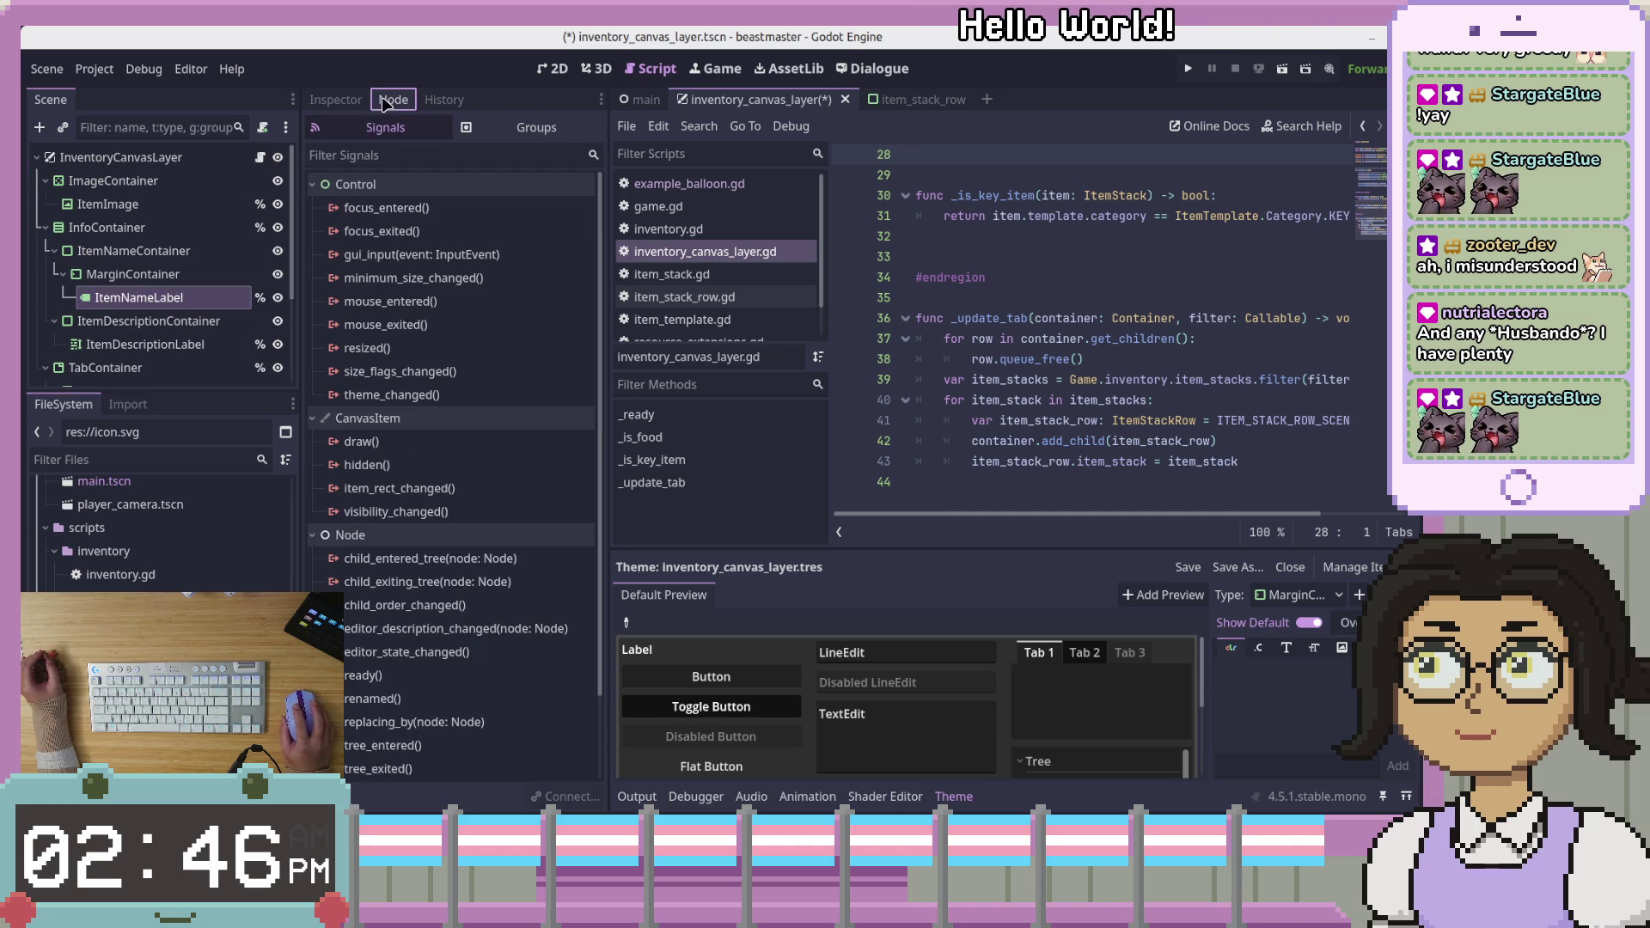
Paste an ItemStackRow instance under the FoodTab node with Ctrl+V
scroll(177, 302, down, 3)
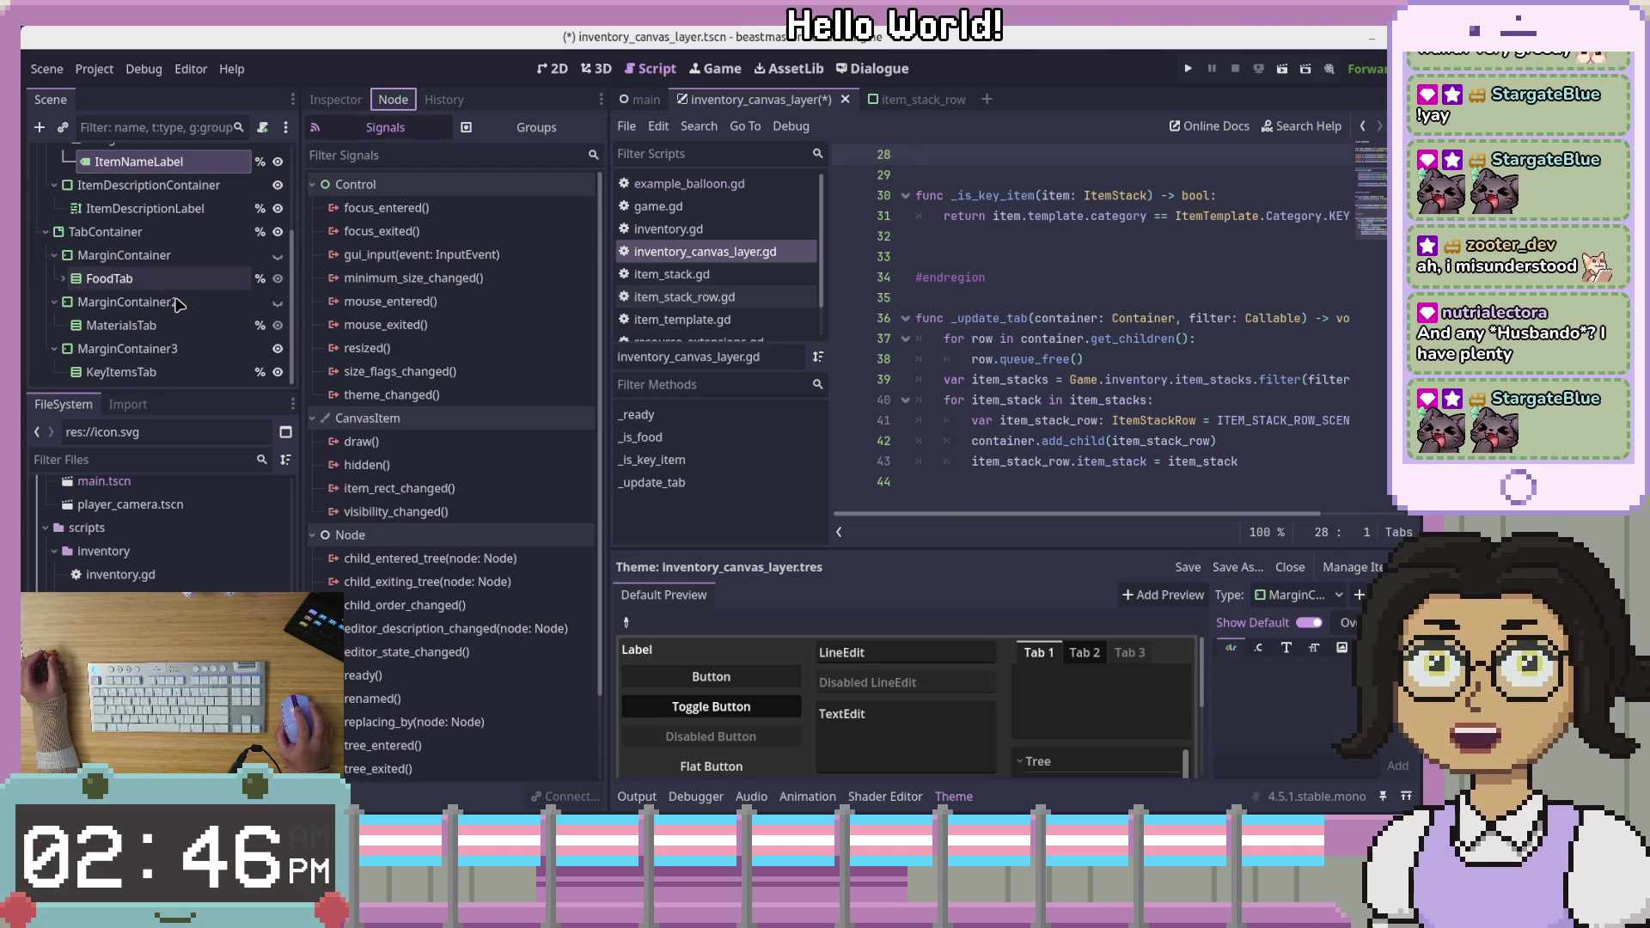
click(62, 281)
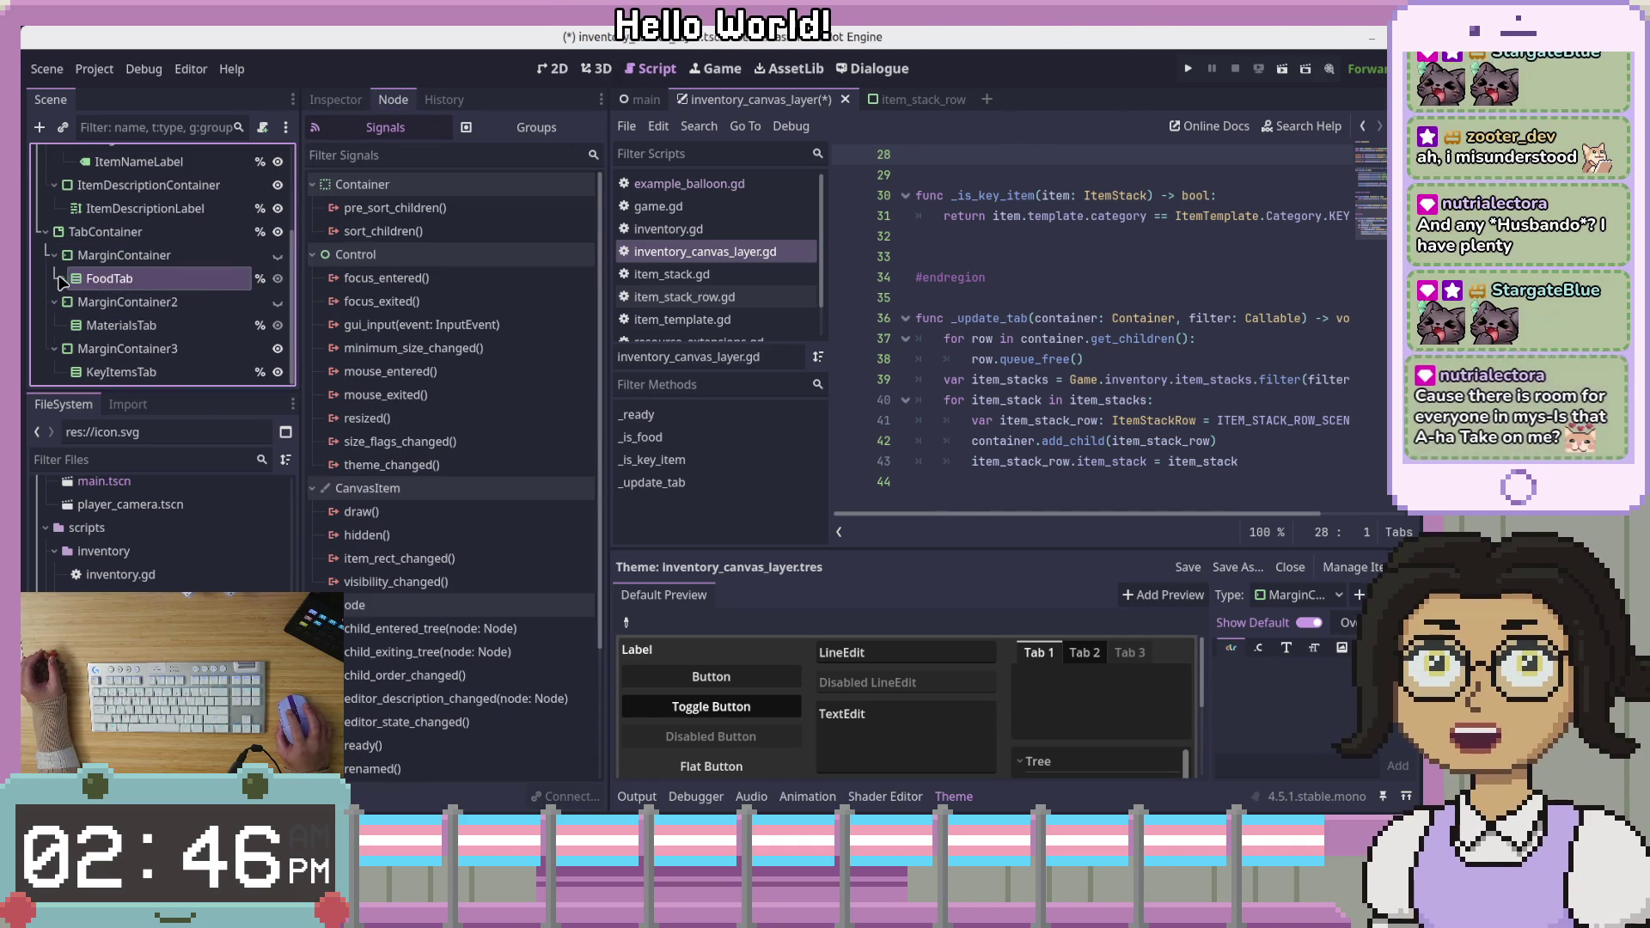
key(ctrl+v)
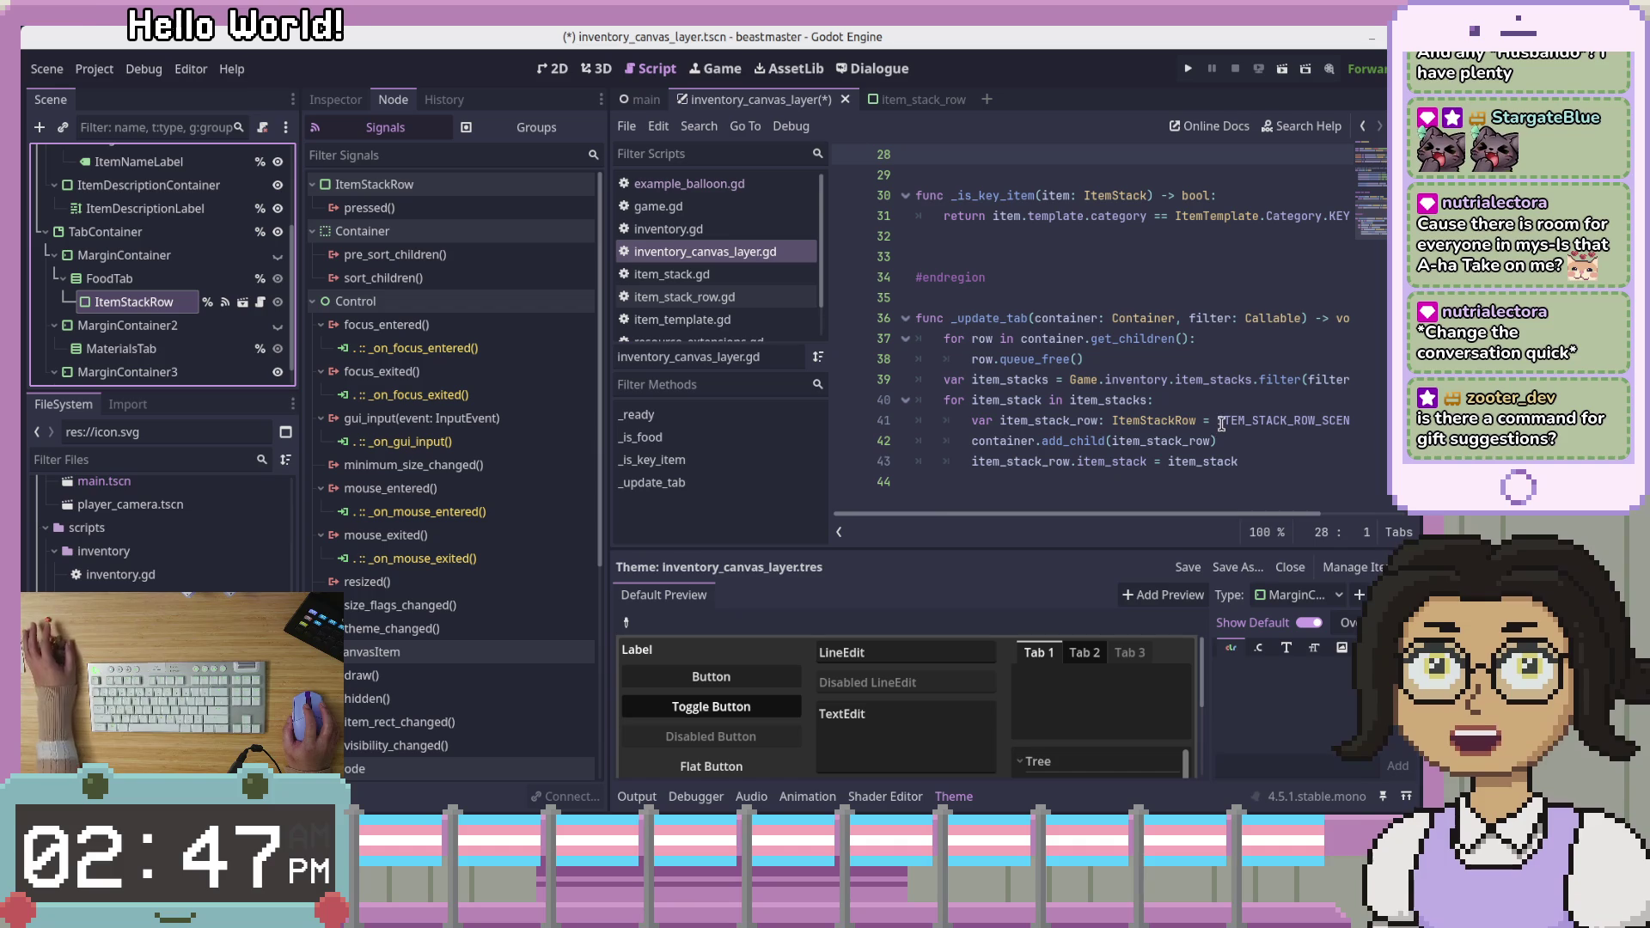
mouse_move(1224, 416)
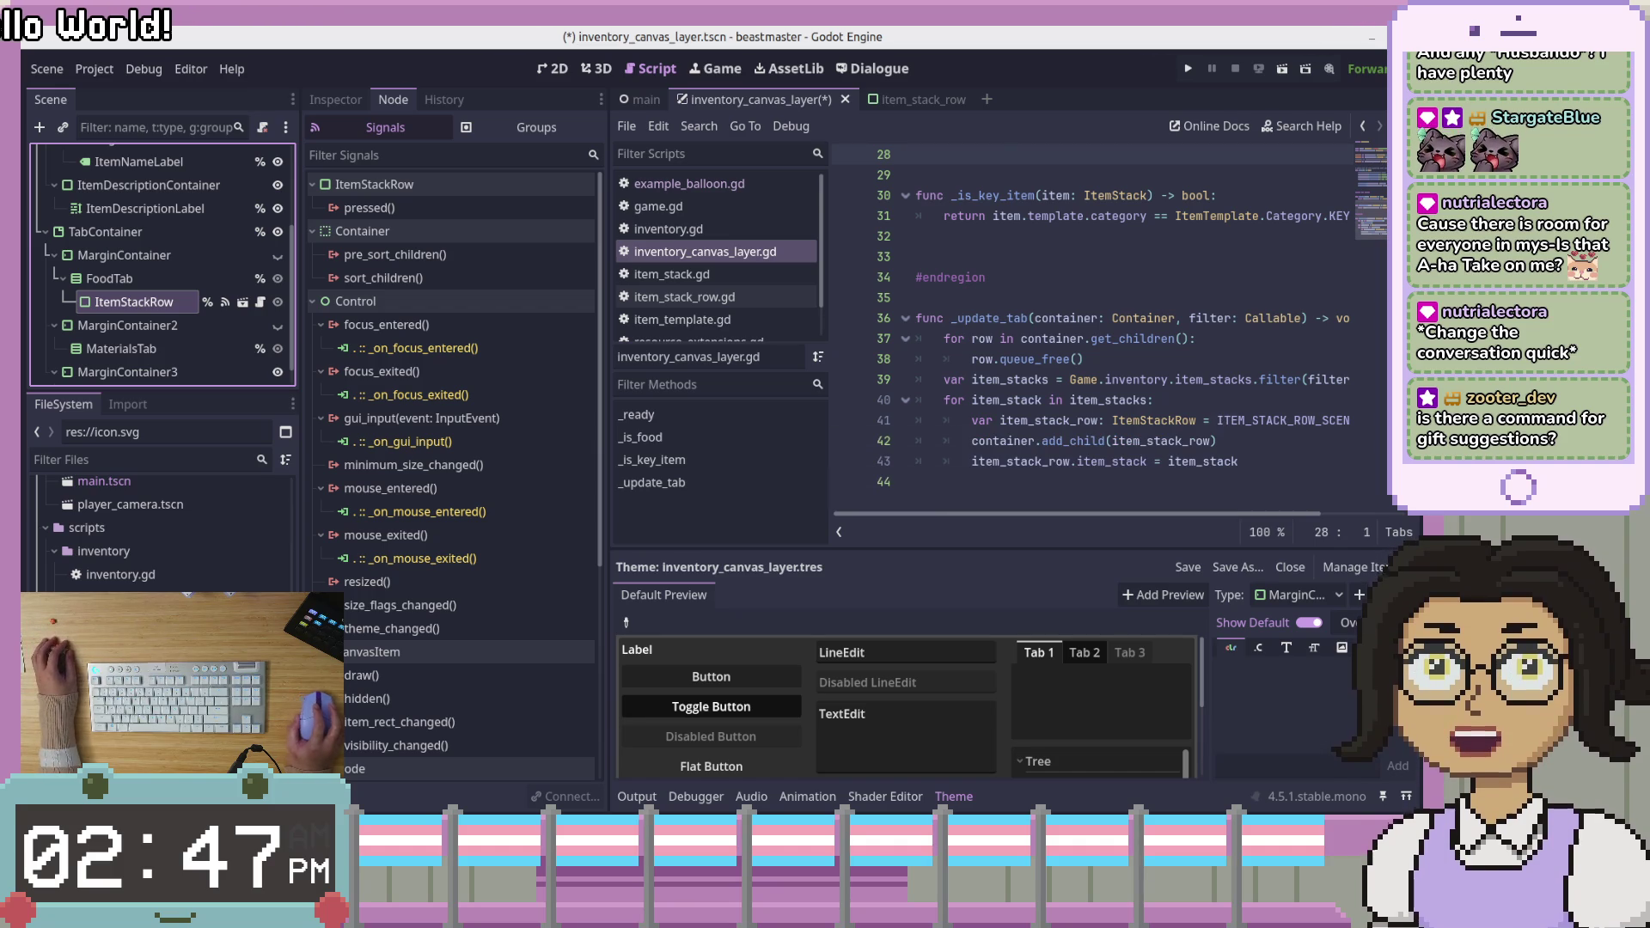
click(1199, 419)
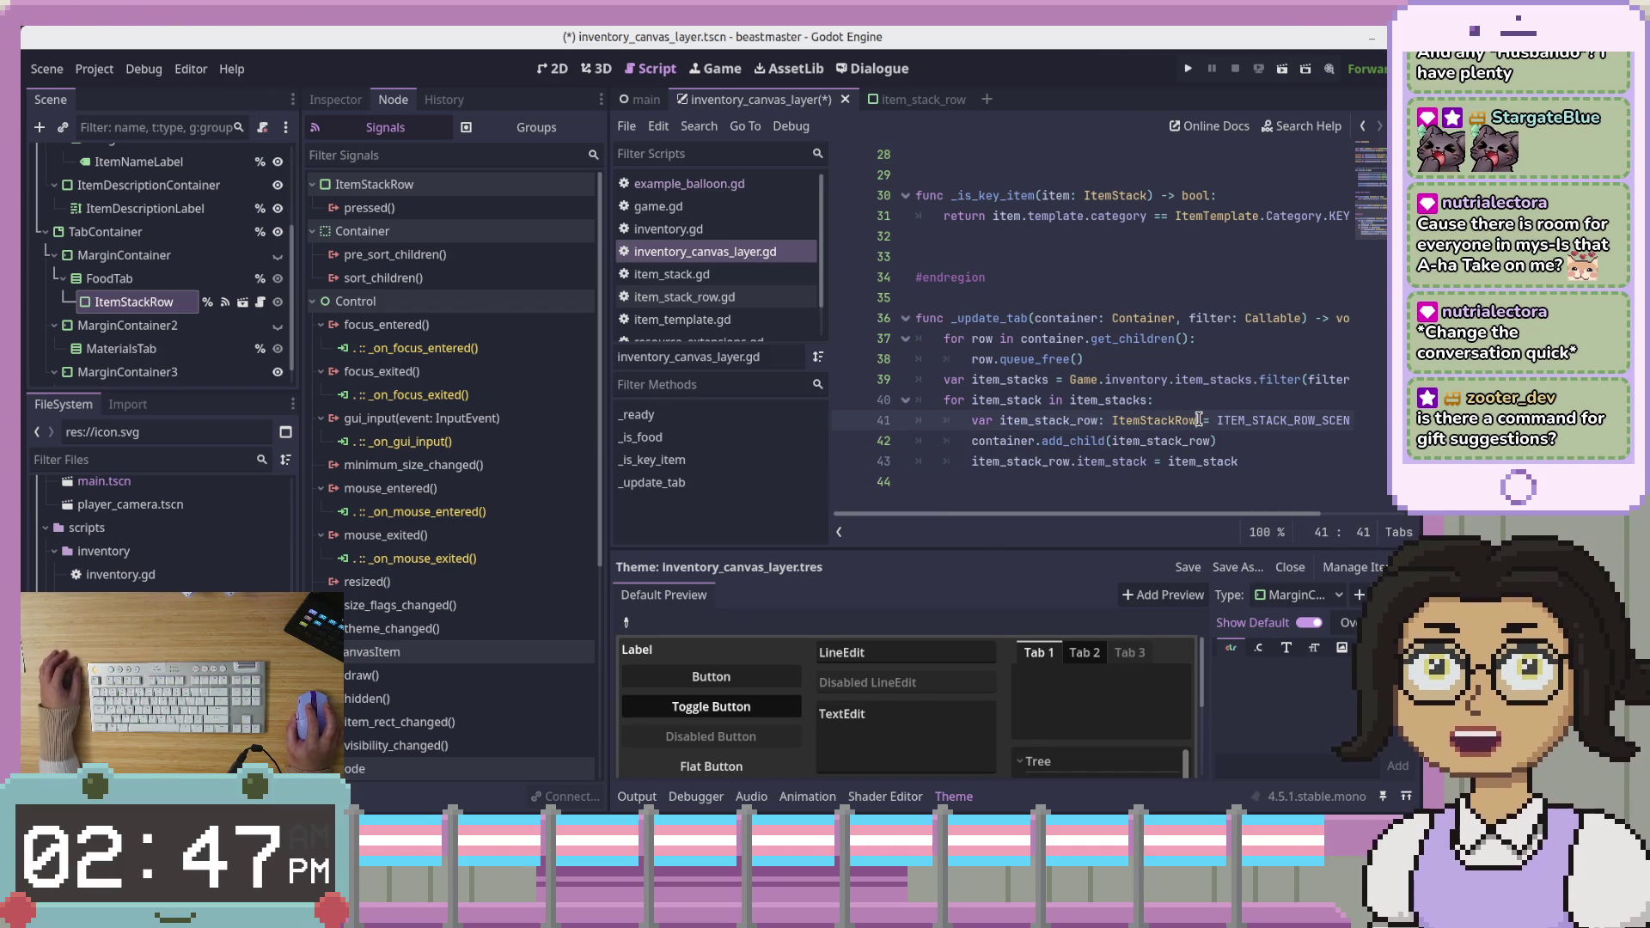
click(1324, 395)
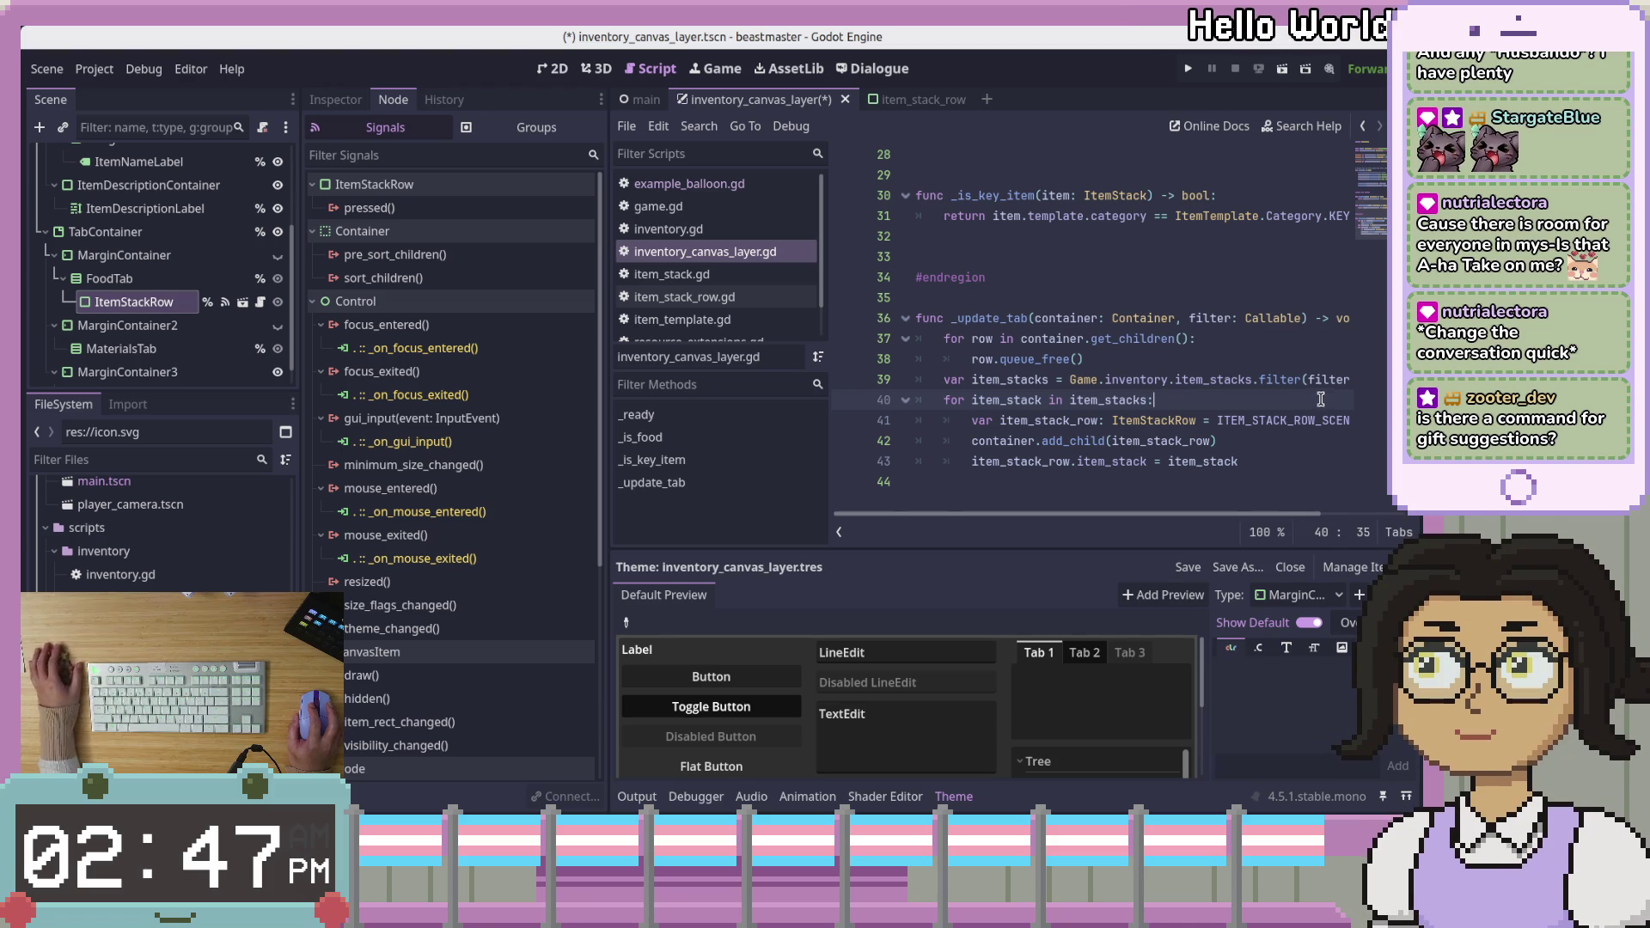
mouse_move(1306, 376)
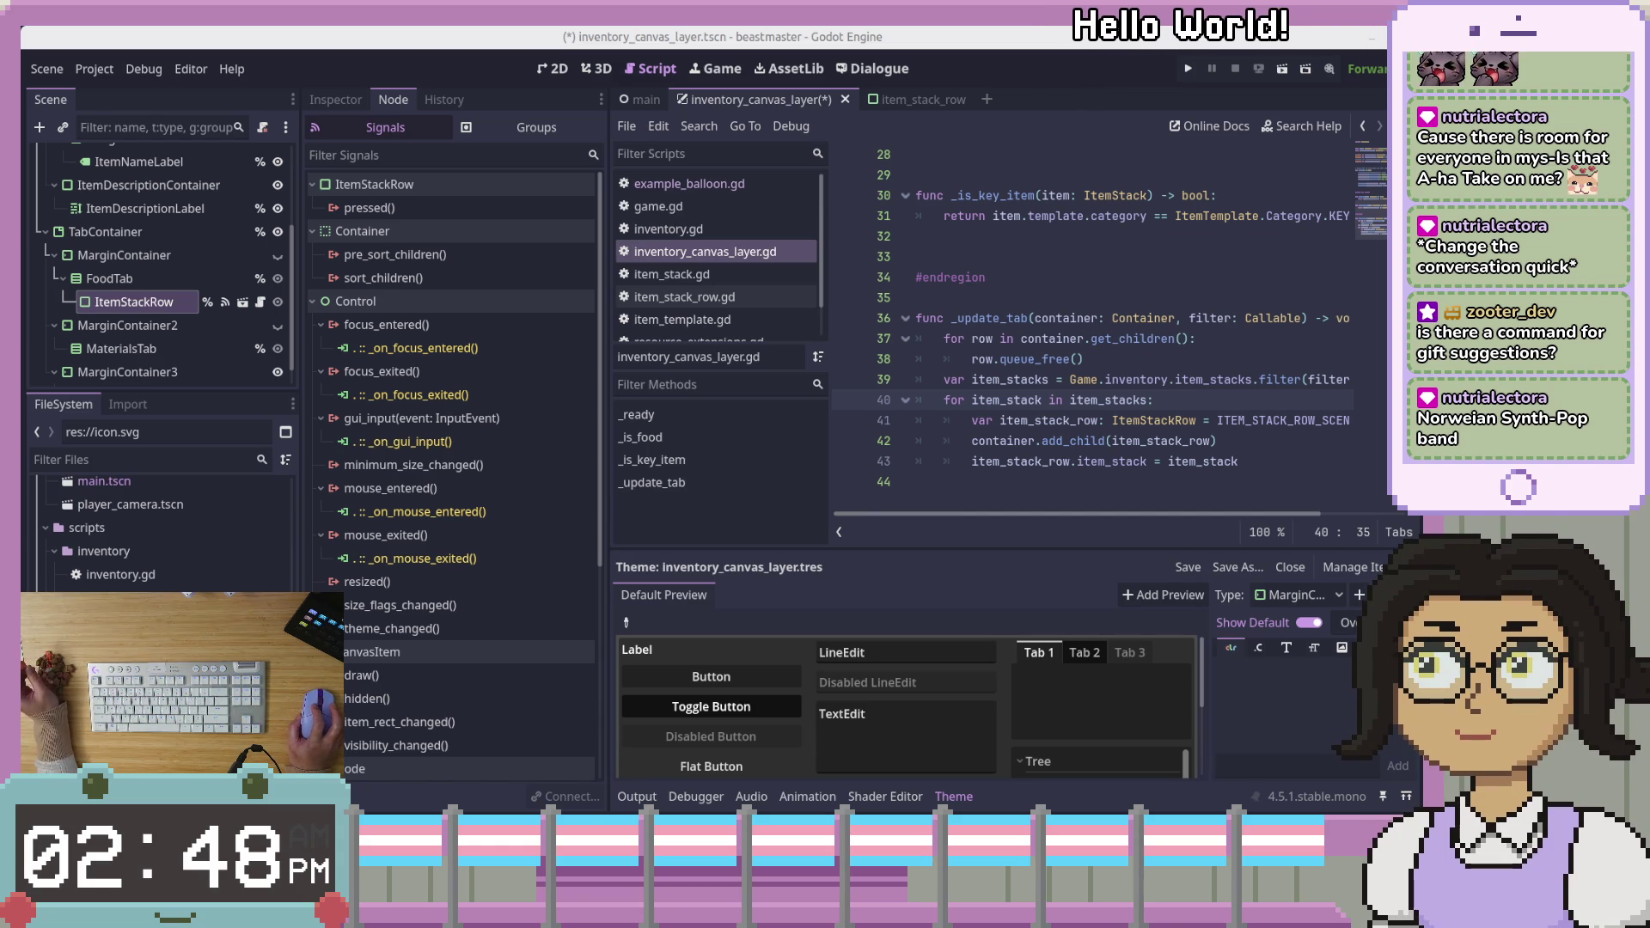
click(1194, 297)
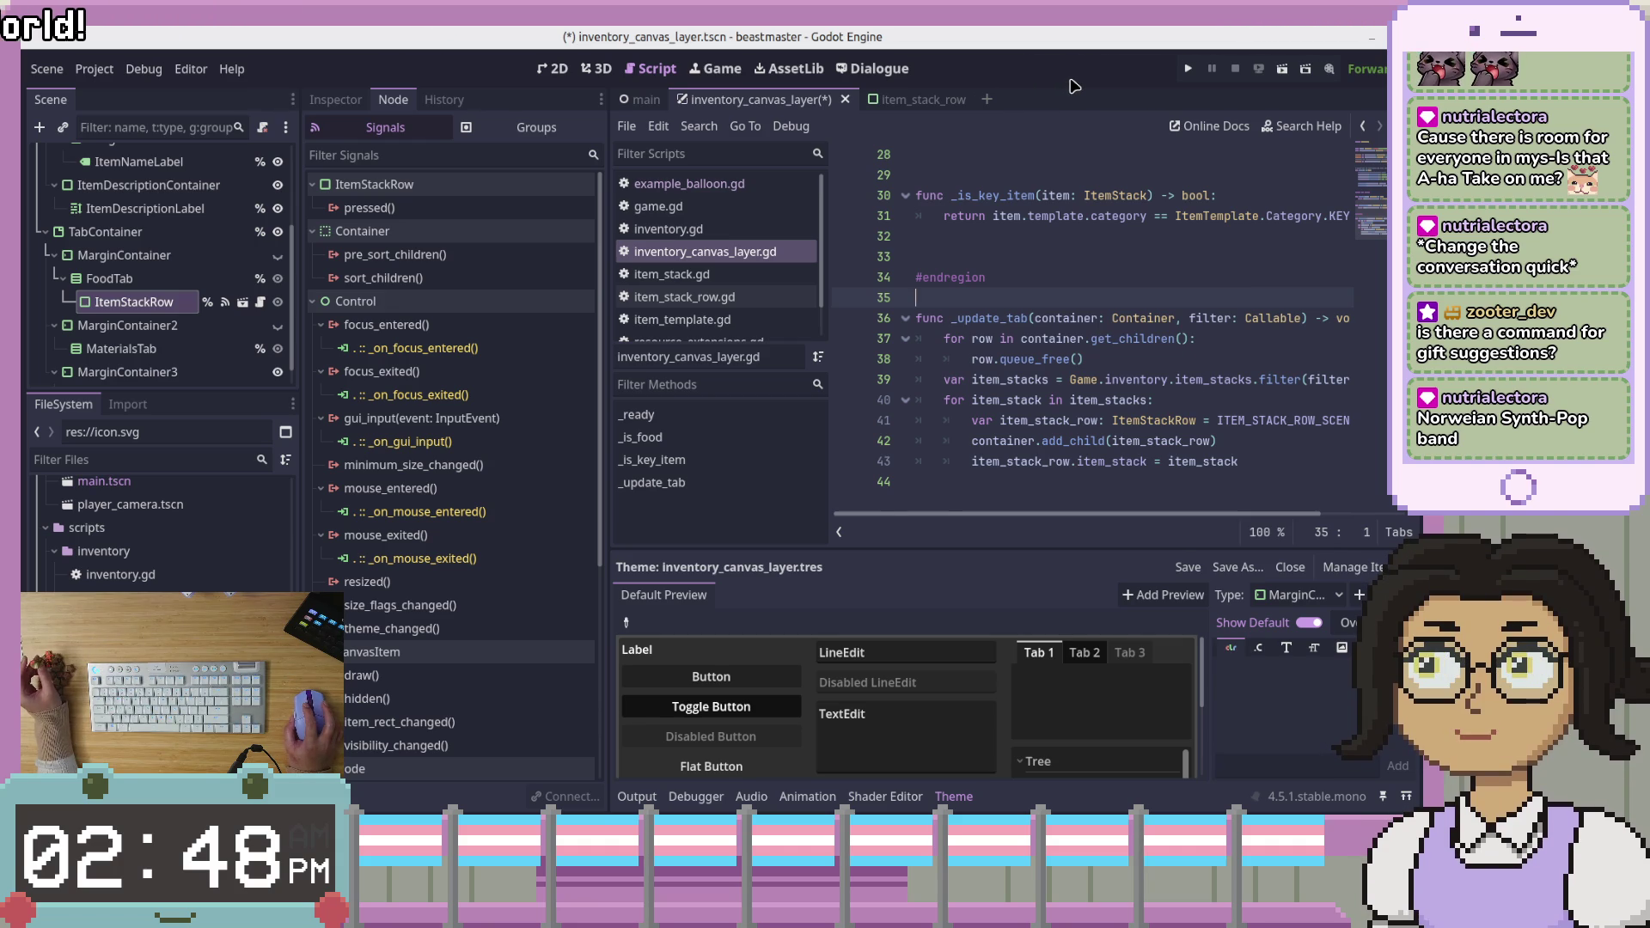
click(1133, 228)
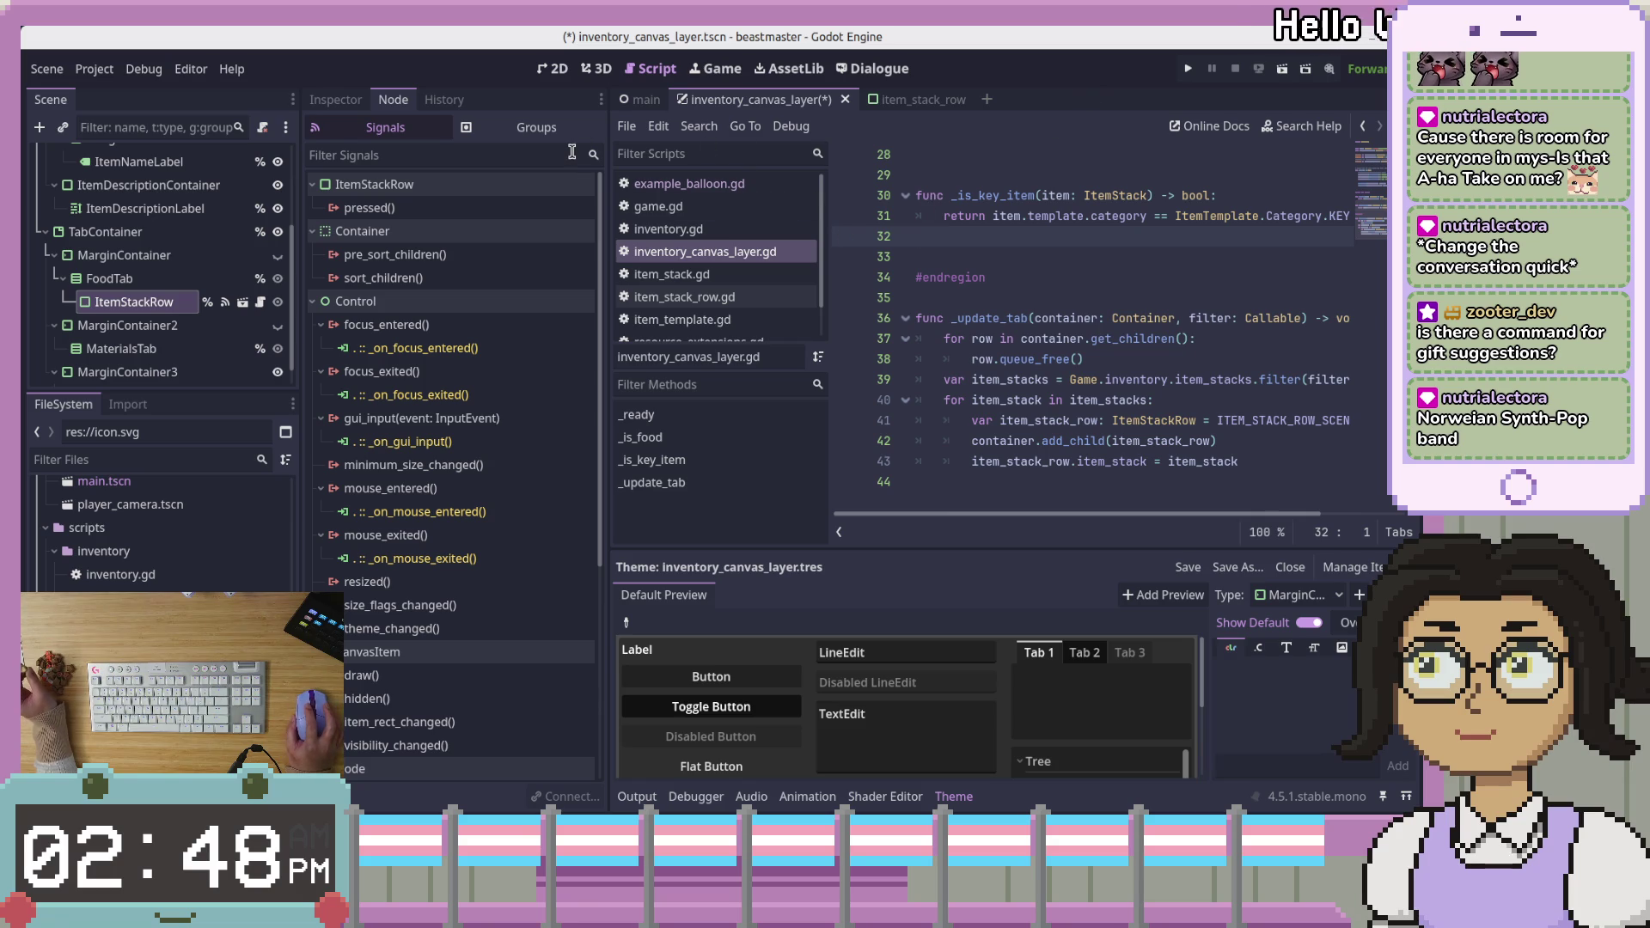
scroll(1376, 176, up, 9)
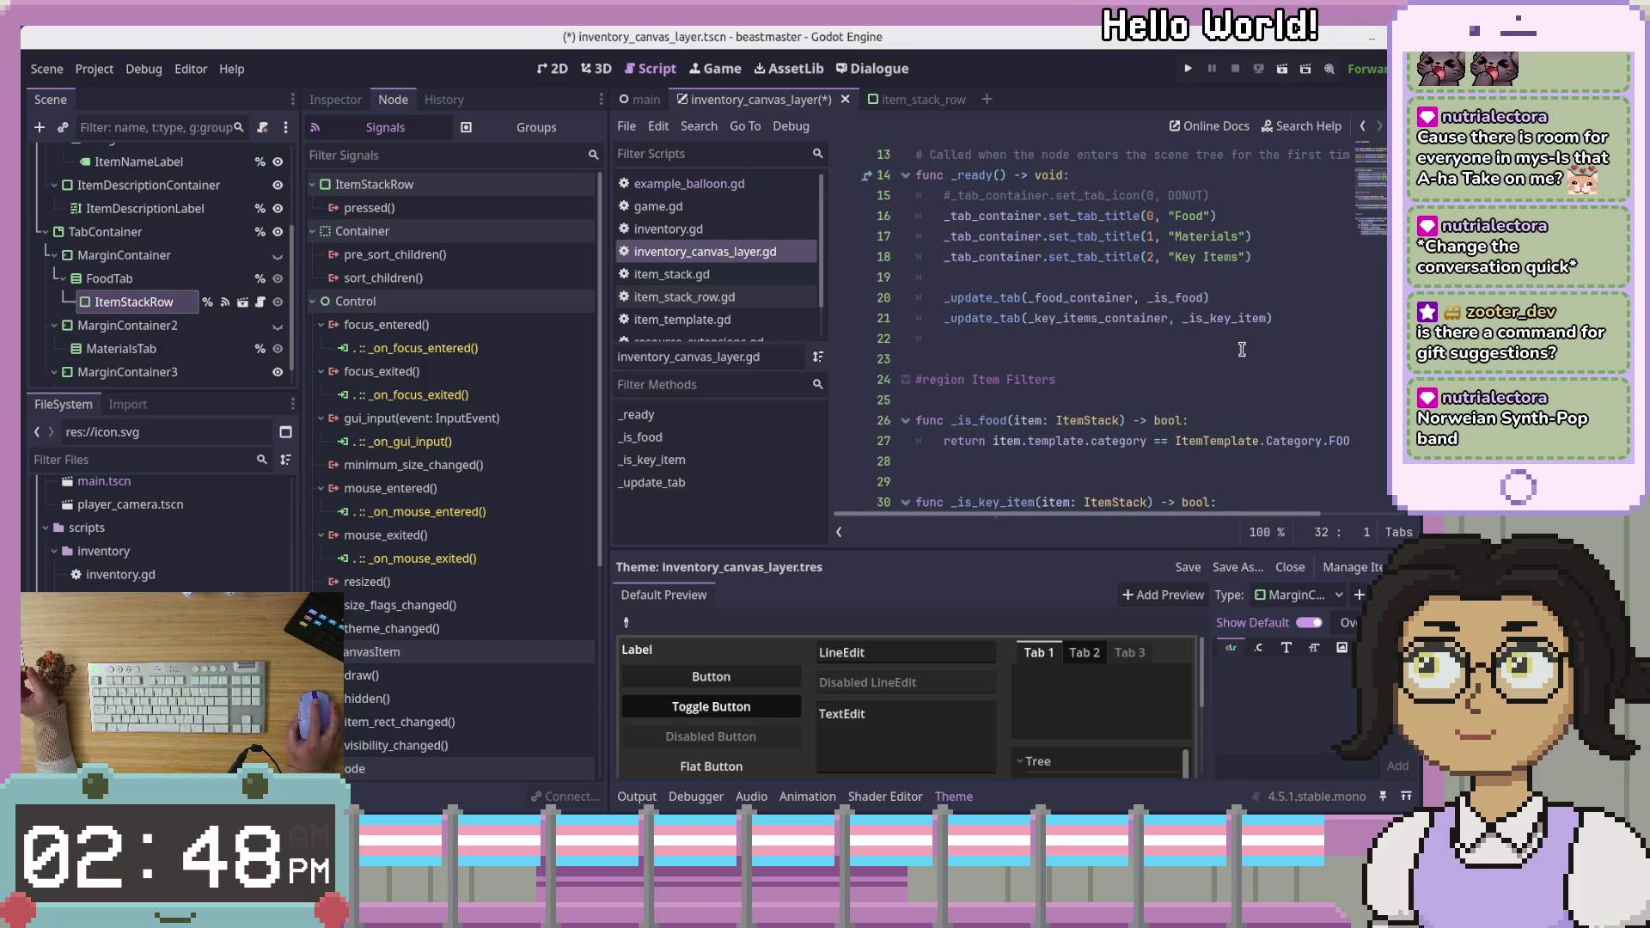
Move through lines 15–37 of the script and collapse the Item Filters region
scroll(1376, 176, down, 3)
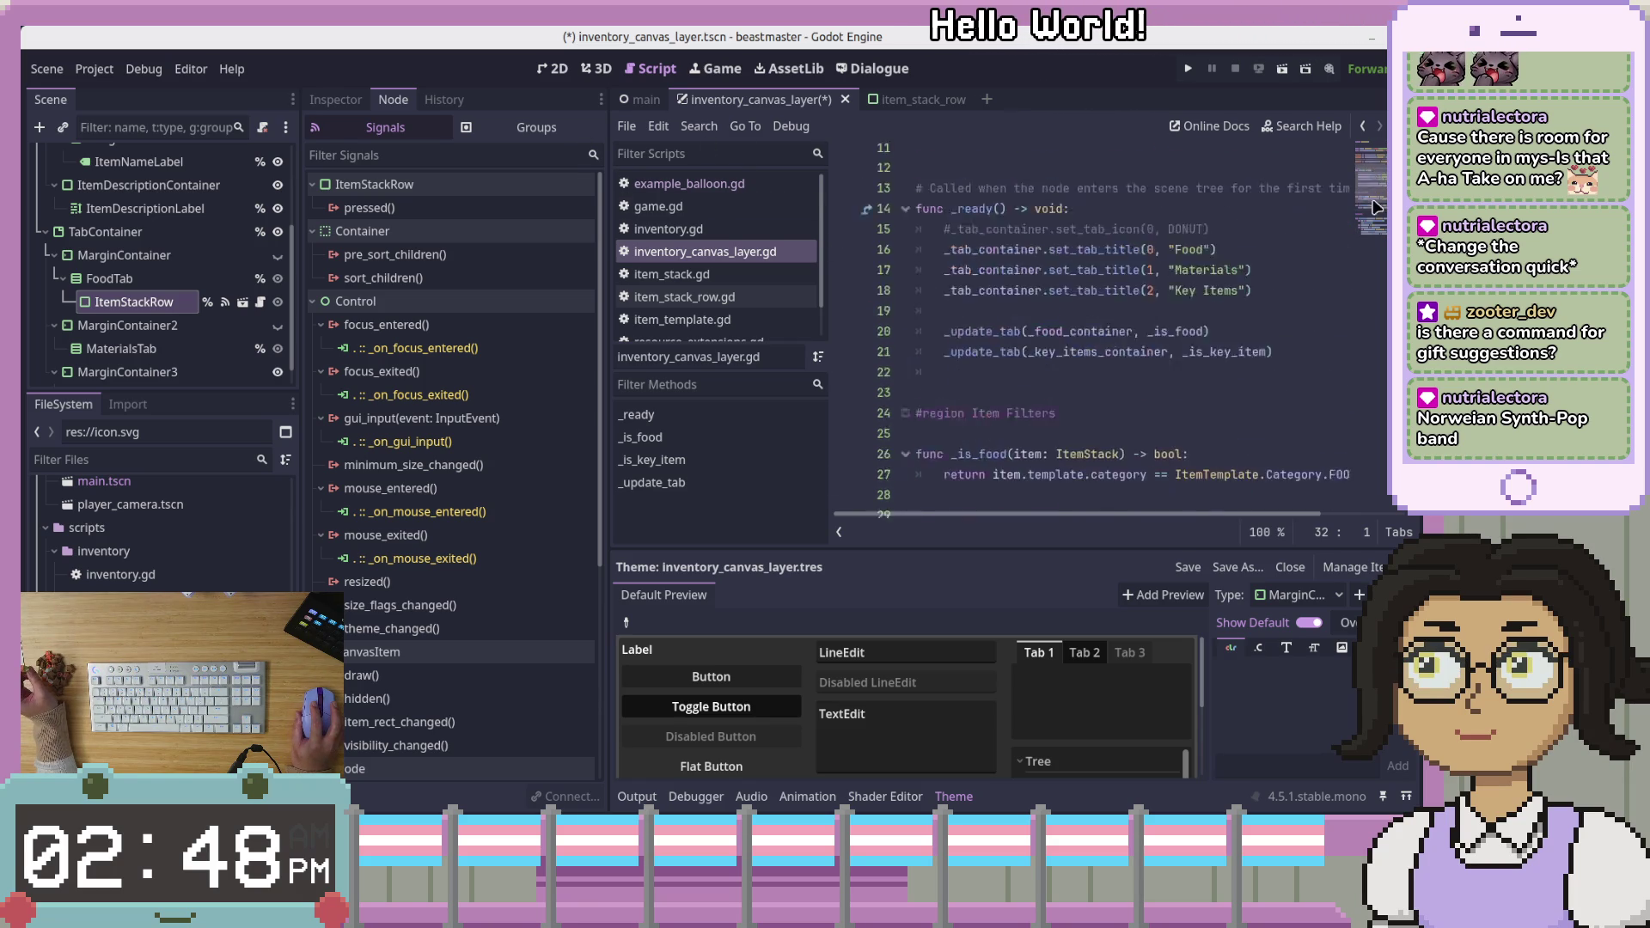
click(855, 306)
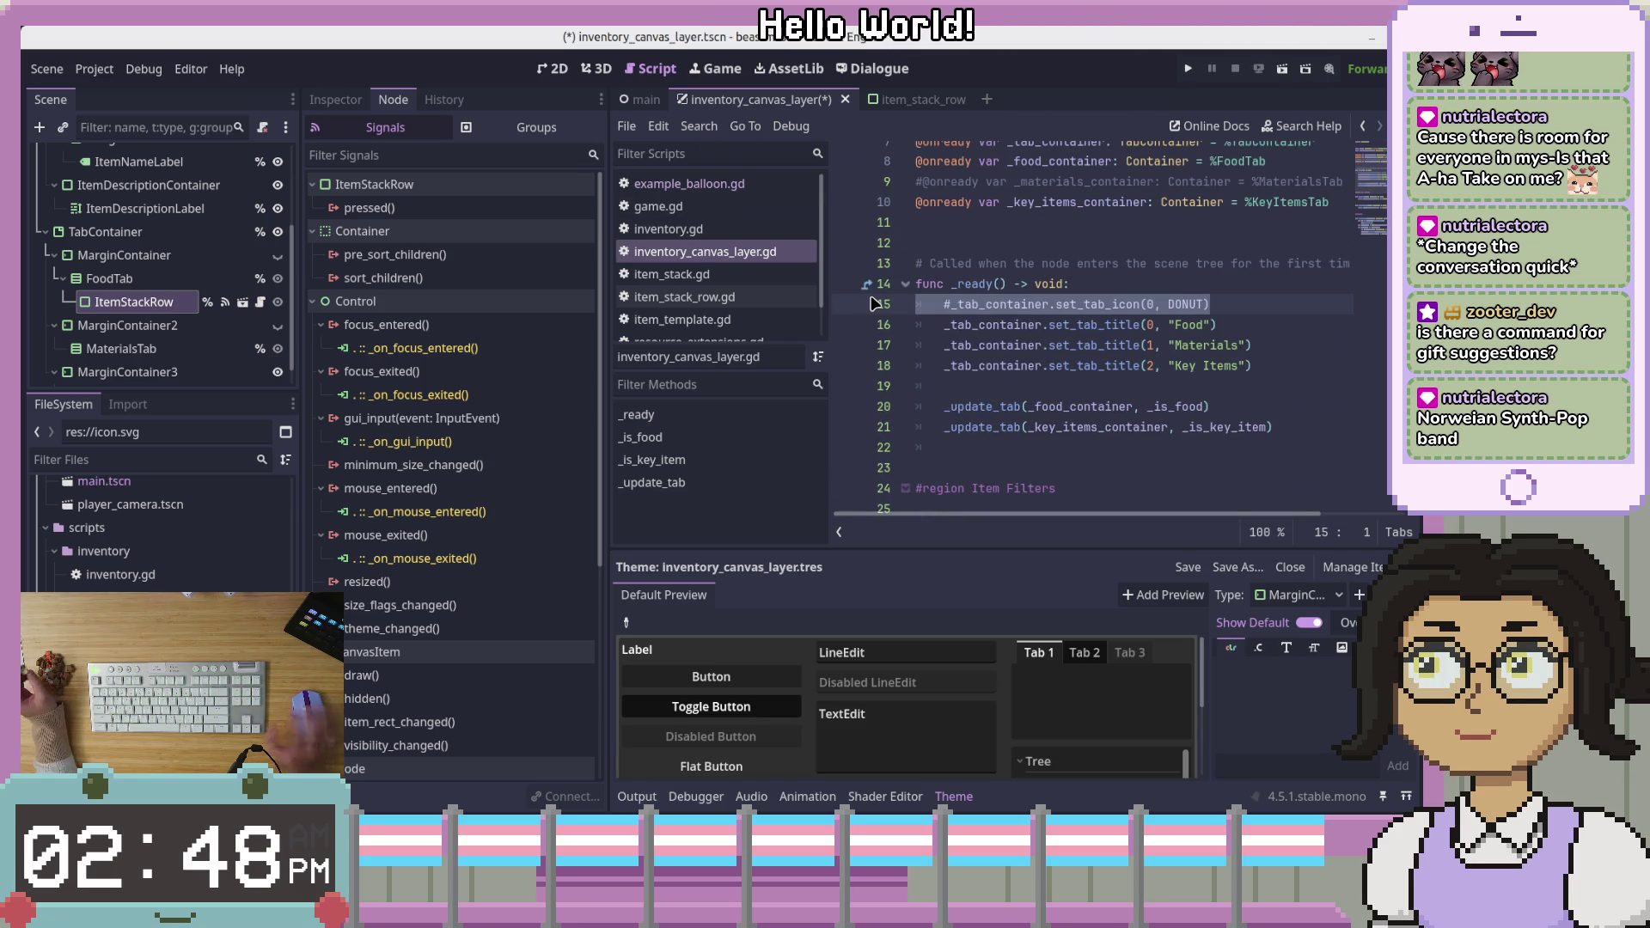
click(1263, 365)
scroll(1297, 409, down, 5)
click(937, 365)
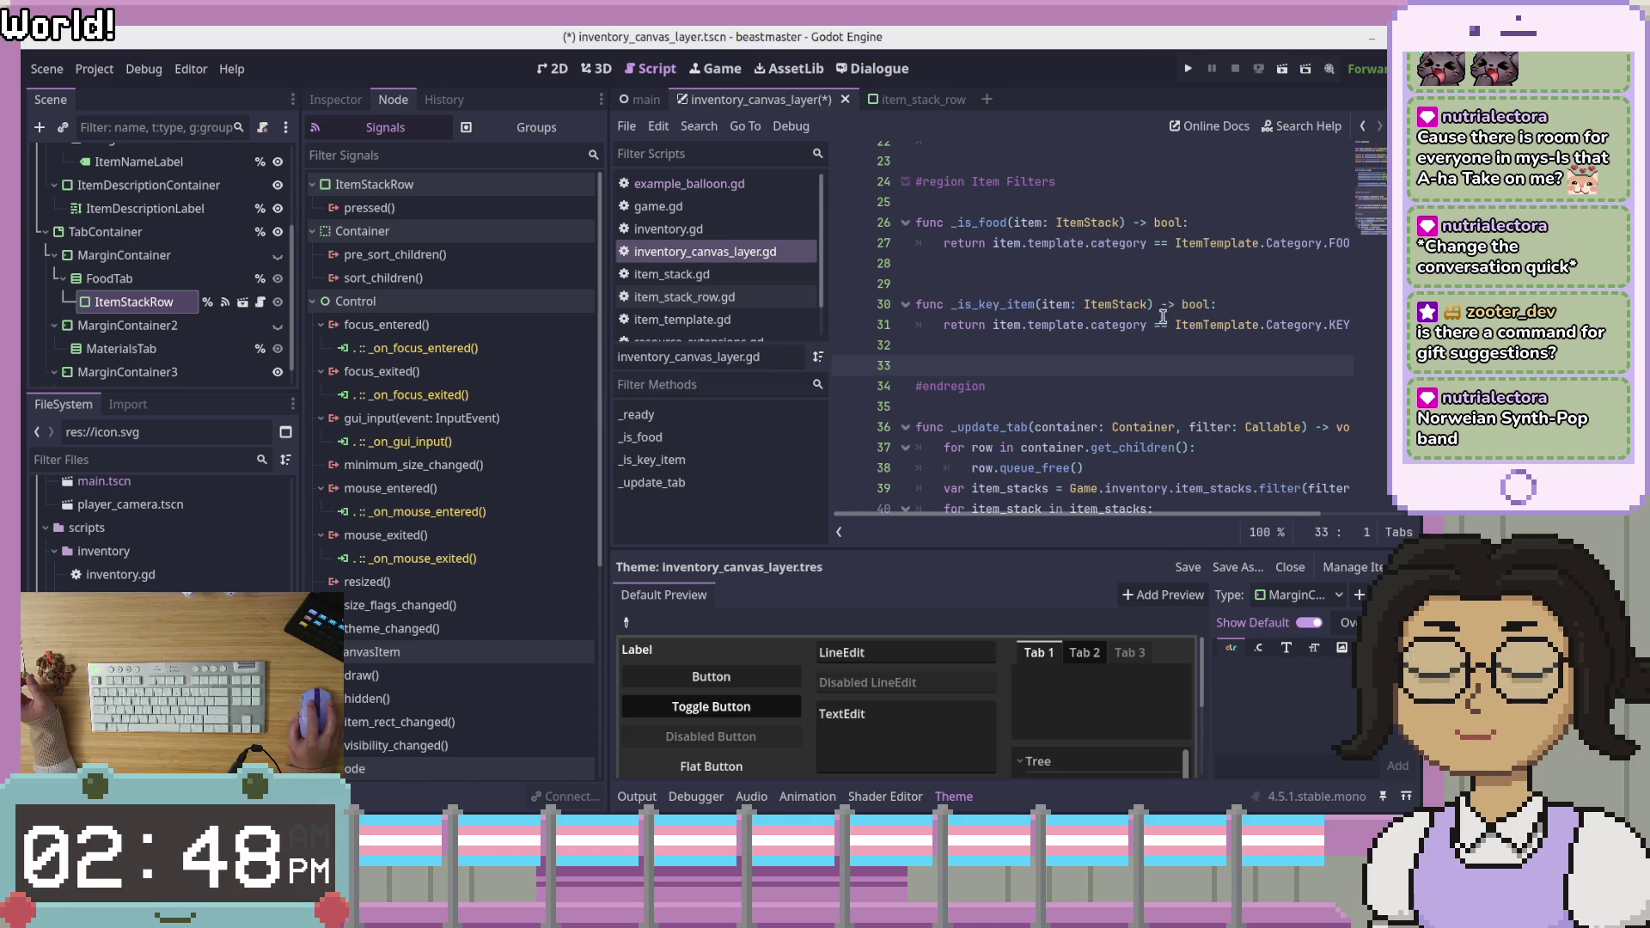
click(905, 182)
click(1159, 271)
Review the commented-out materials container line among the onready vars
scroll(1188, 381, up, 3)
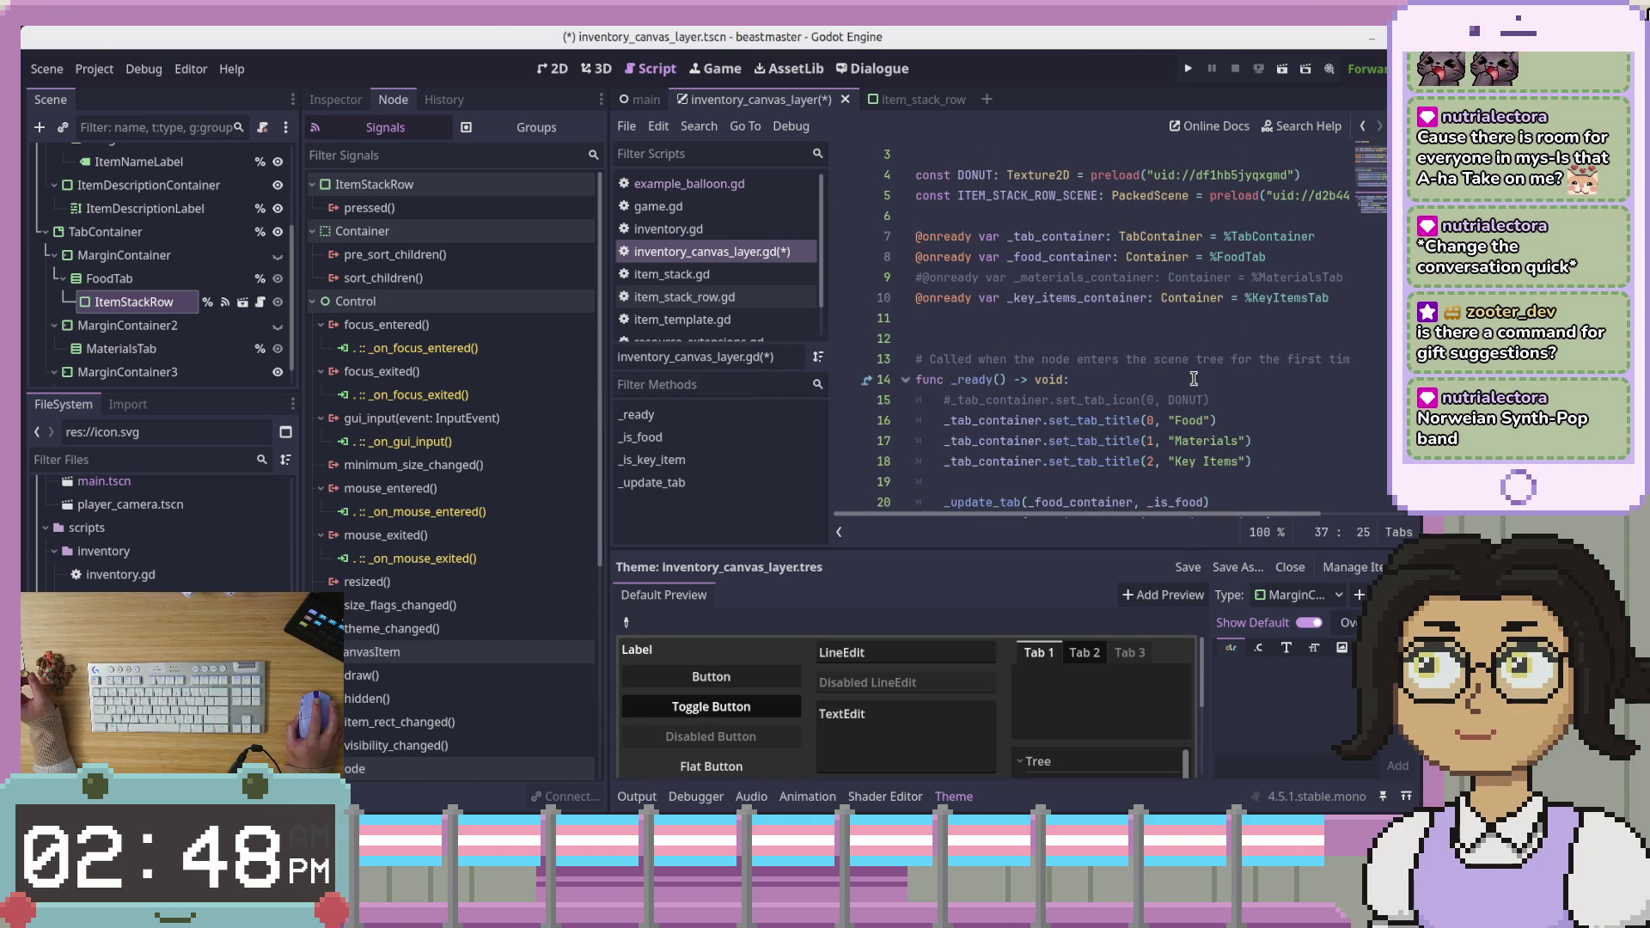
scroll(1194, 376, up, 3)
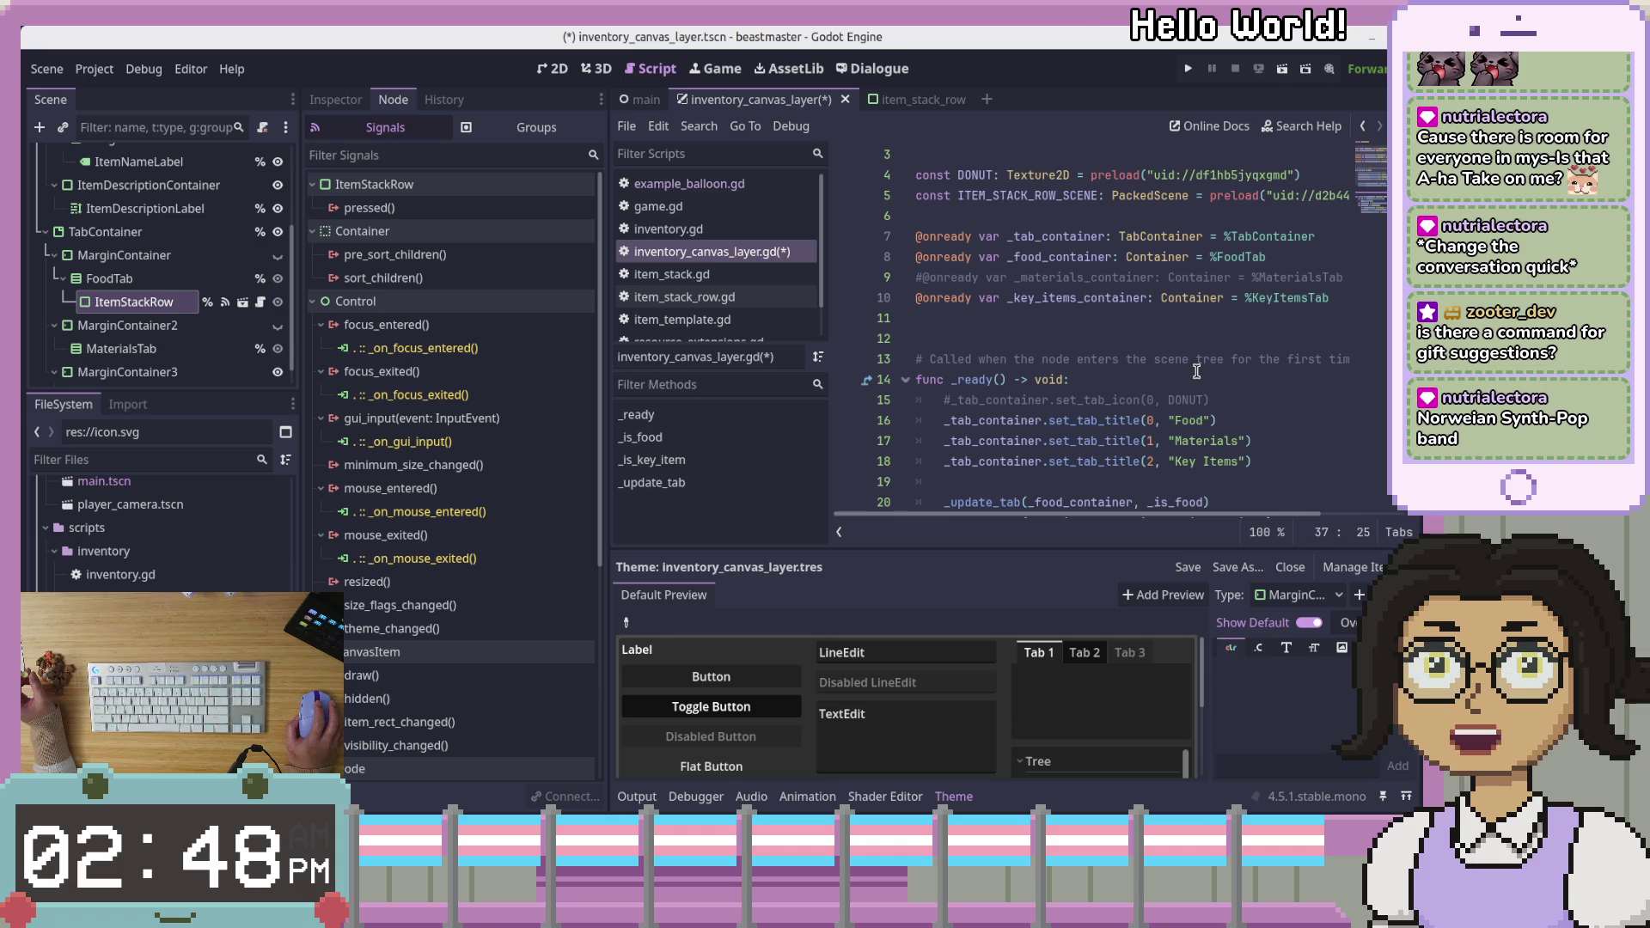
scroll(1196, 371, up, 1)
click(1224, 318)
mouse_move(1163, 513)
mouse_down()
mouse_move(1248, 515)
mouse_move(1163, 516)
mouse_up()
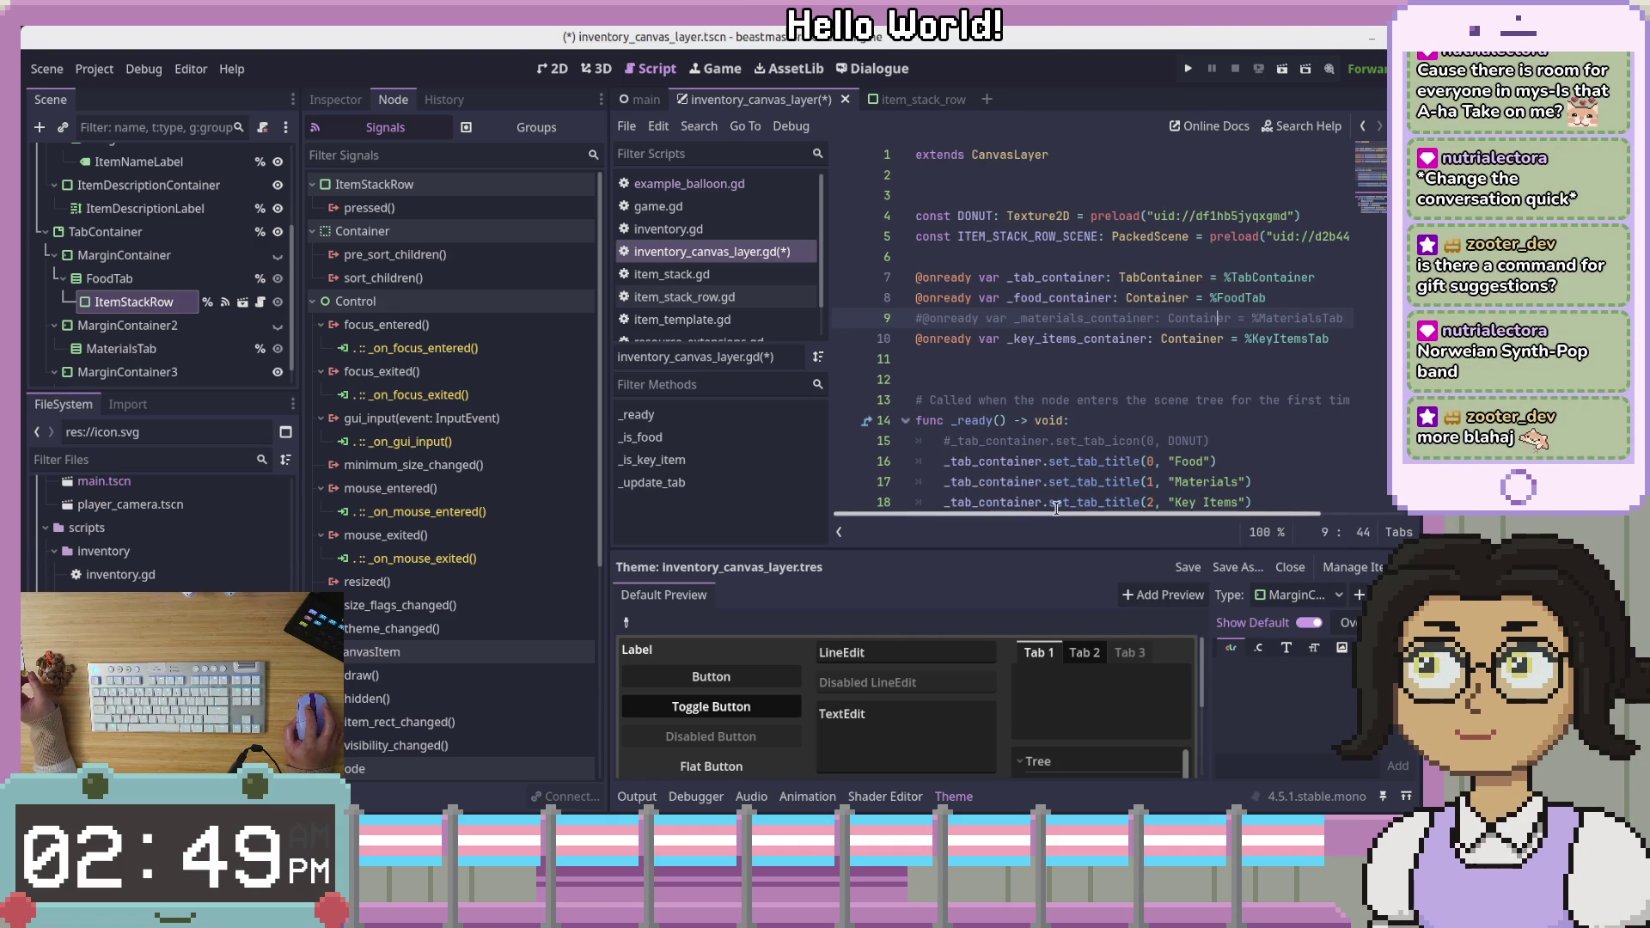
click(916, 317)
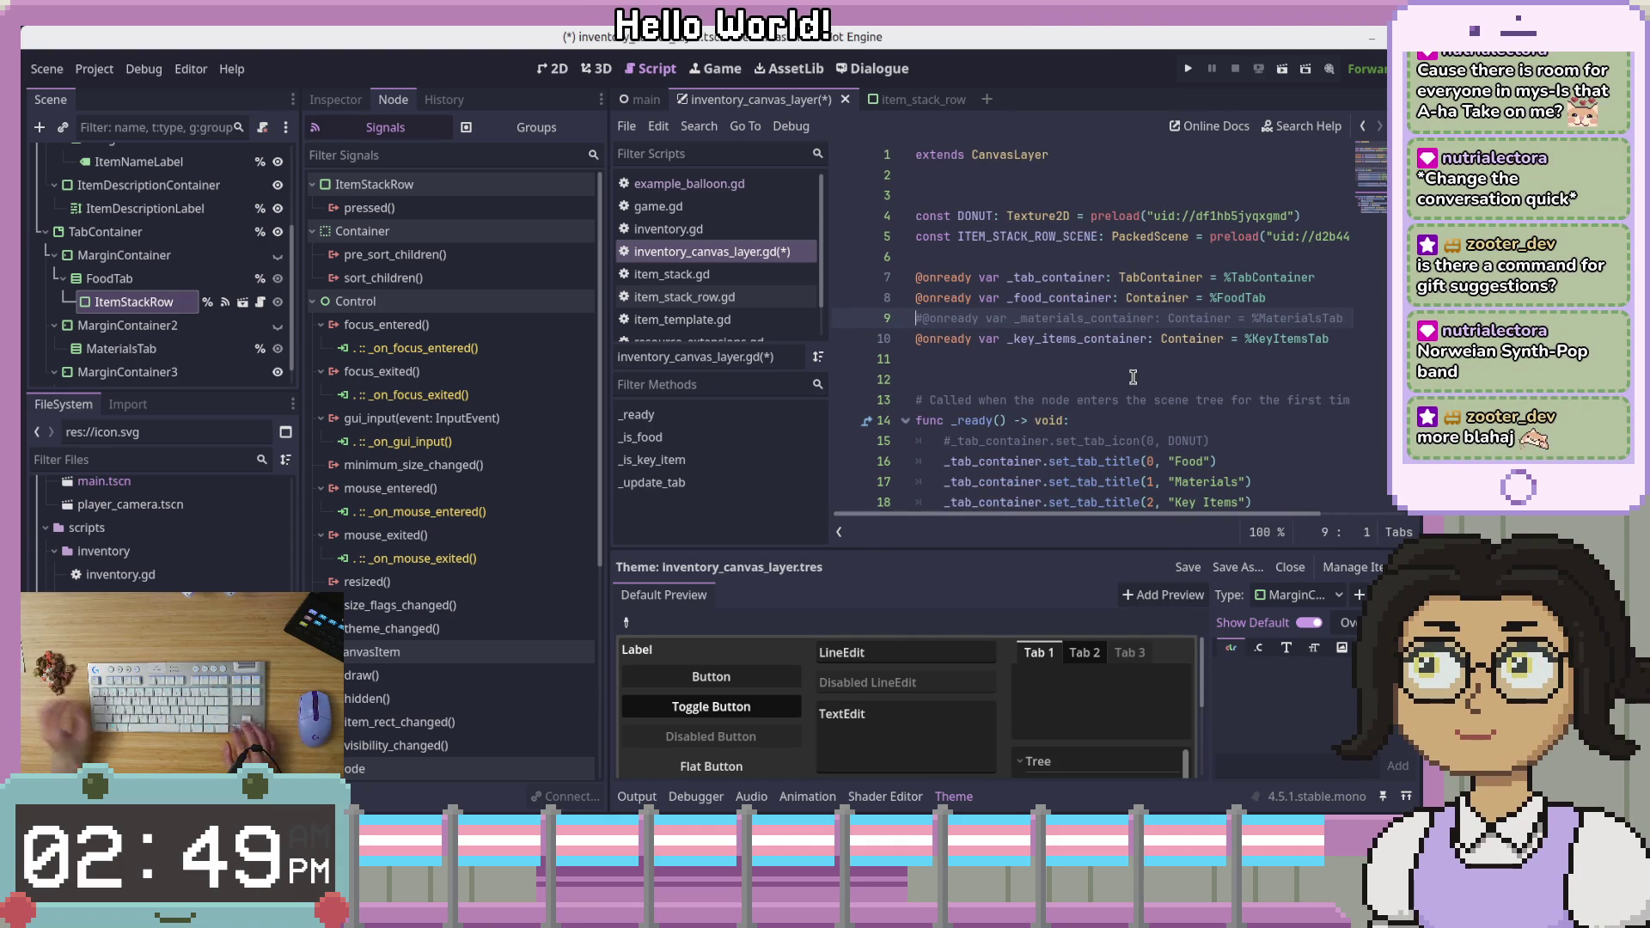
Unfold #region Item Filters and place the caret after the _is_food function
scroll(1265, 400, down, 4)
scroll(1265, 400, down, 2)
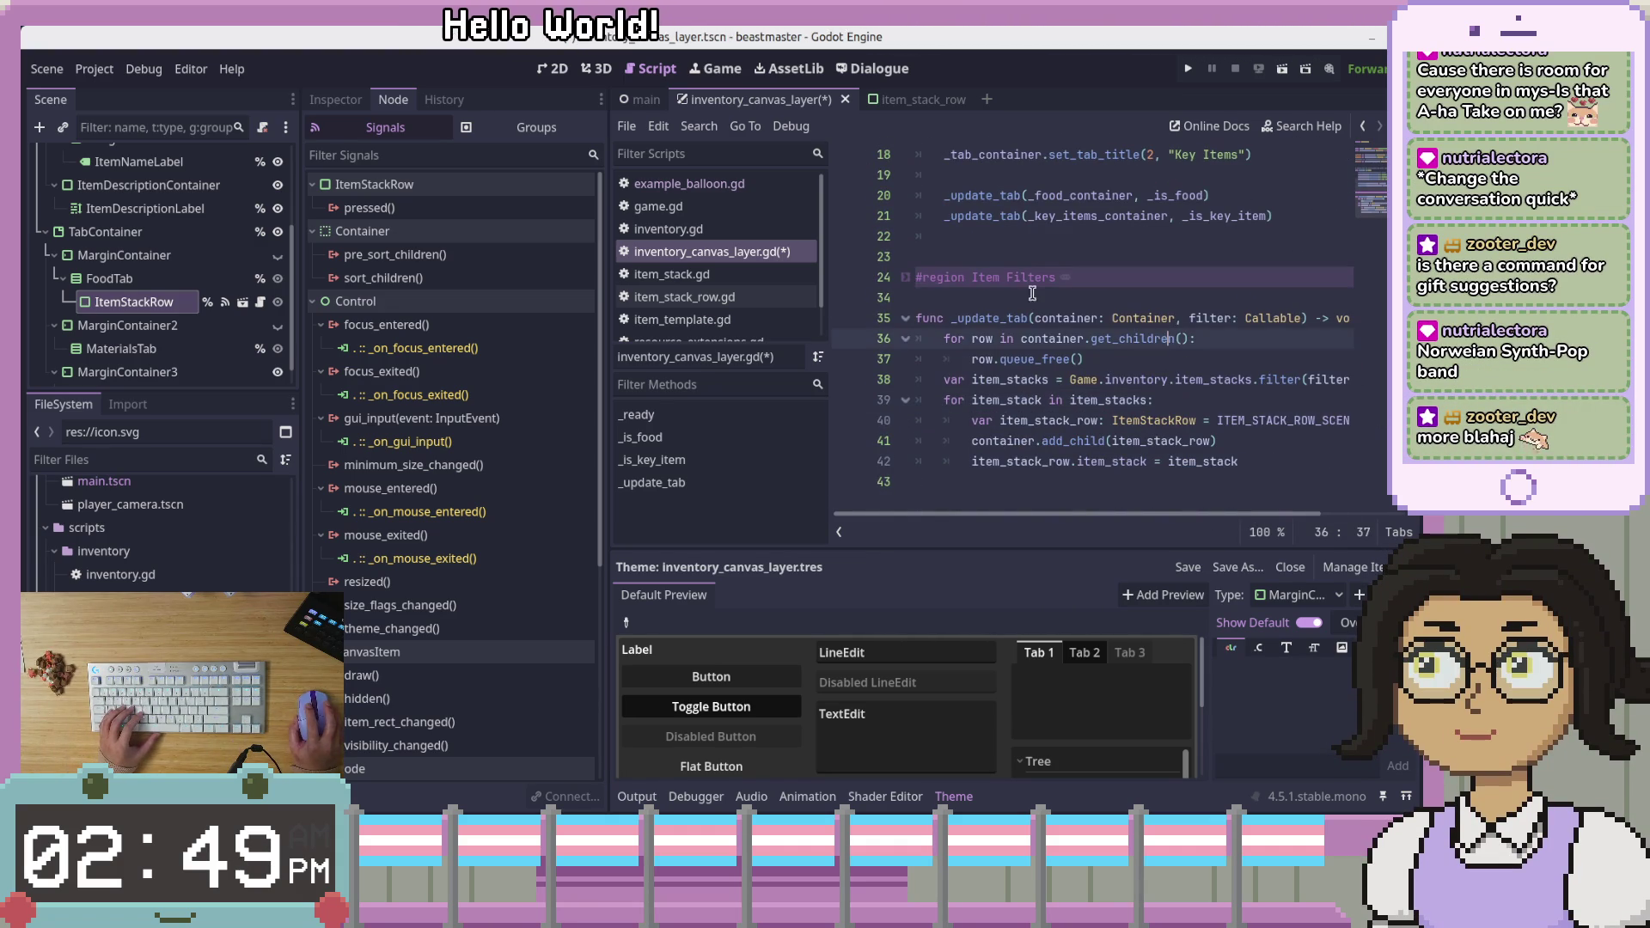
click(1065, 277)
scroll(1203, 352, down, 4)
click(1230, 257)
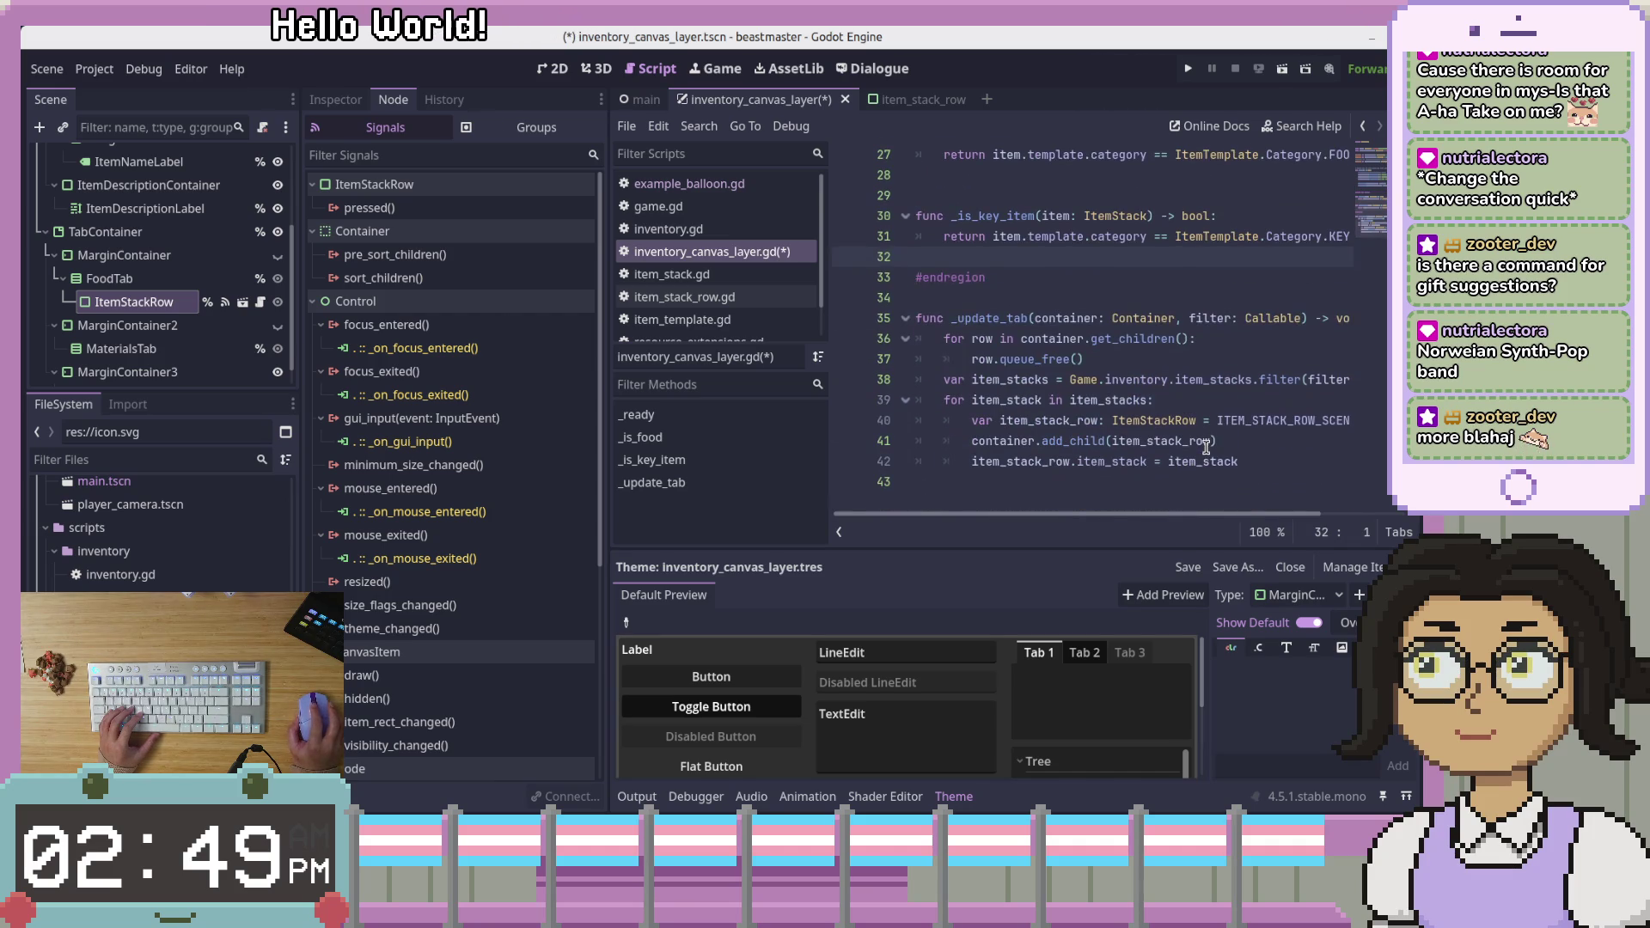
scroll(1231, 339, up, 3)
click(1246, 297)
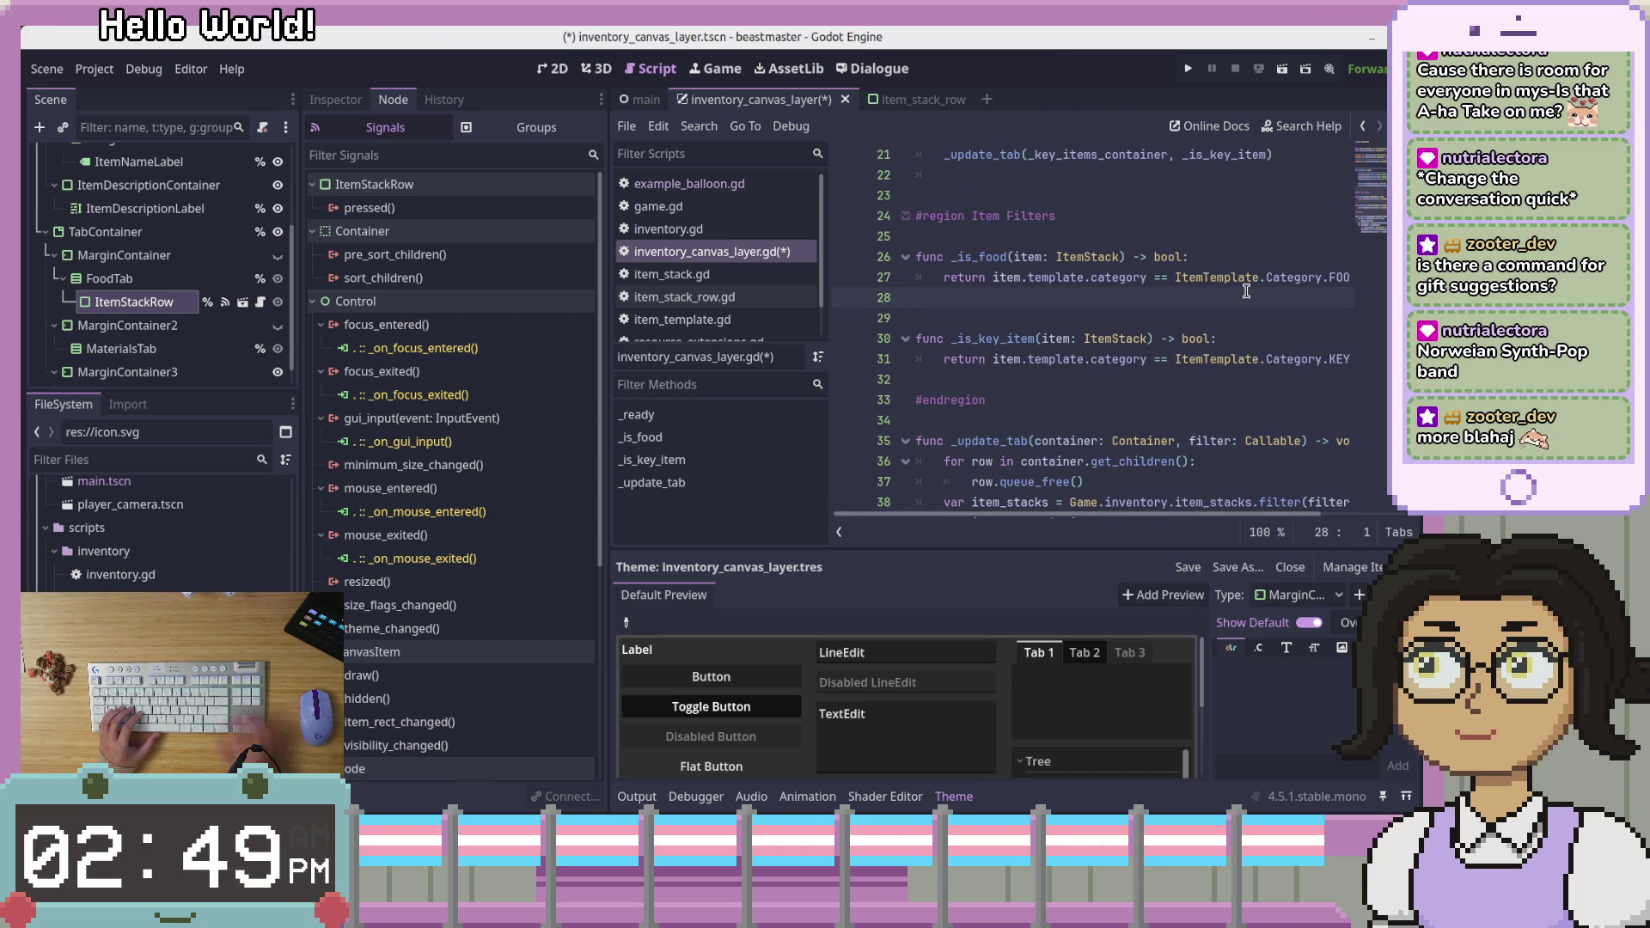
Add blank lines after _is_food and write the header fun _is_material(item: ItemStack)
key(Return)
key(Return)
key(Up)
key(Return)
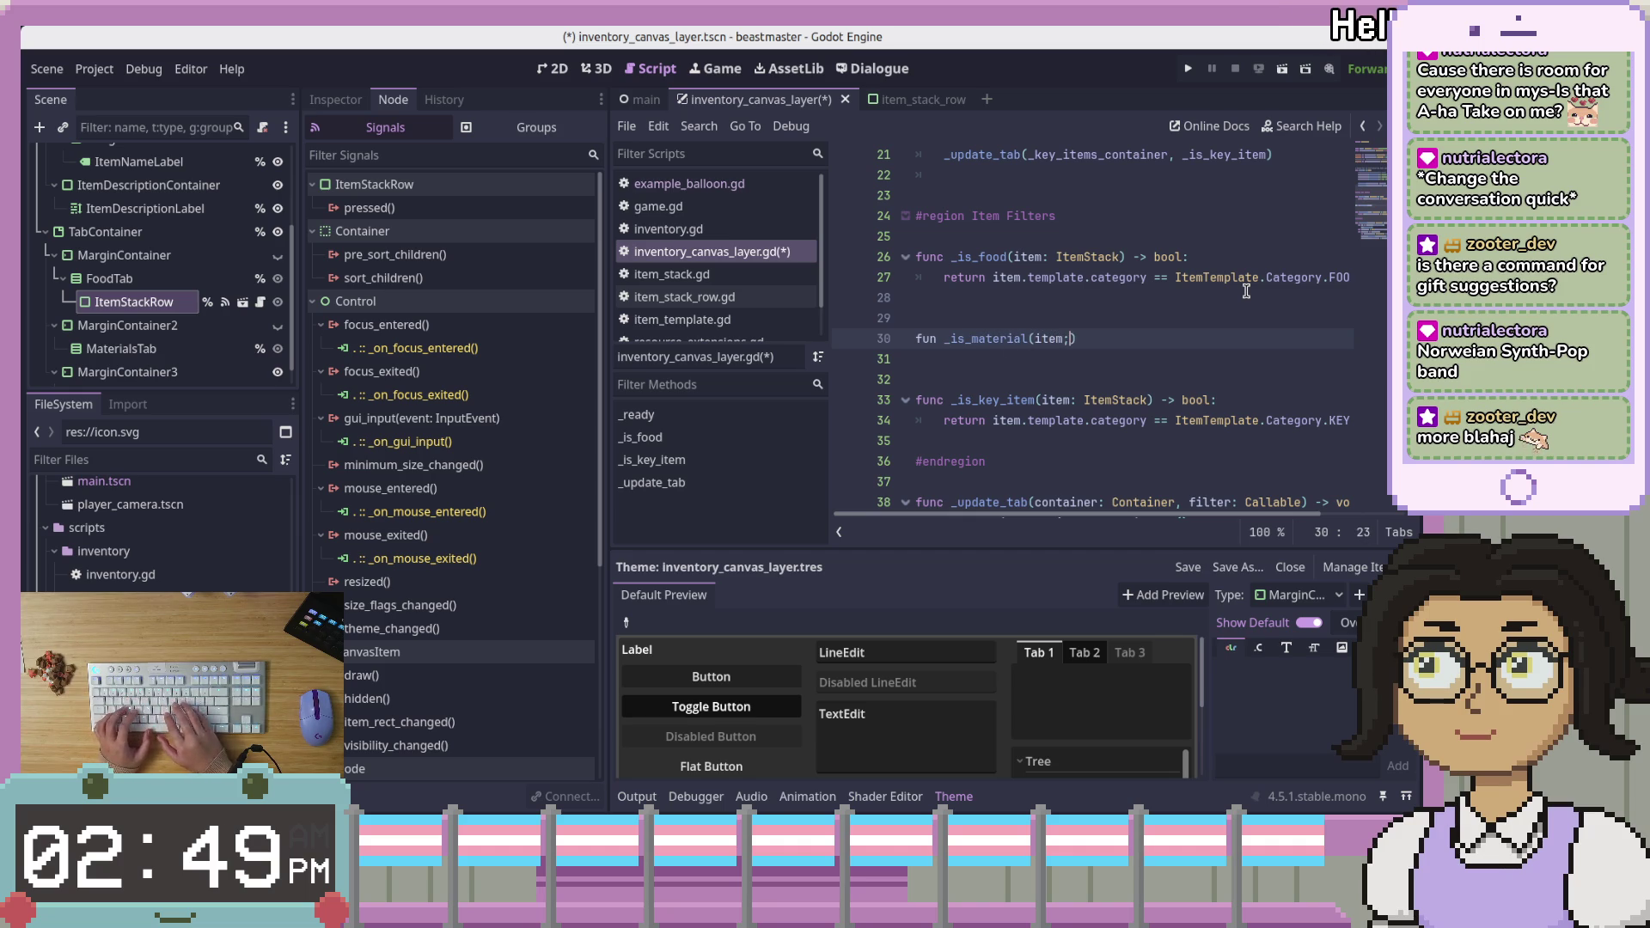
text(:)
text( ItemSta)
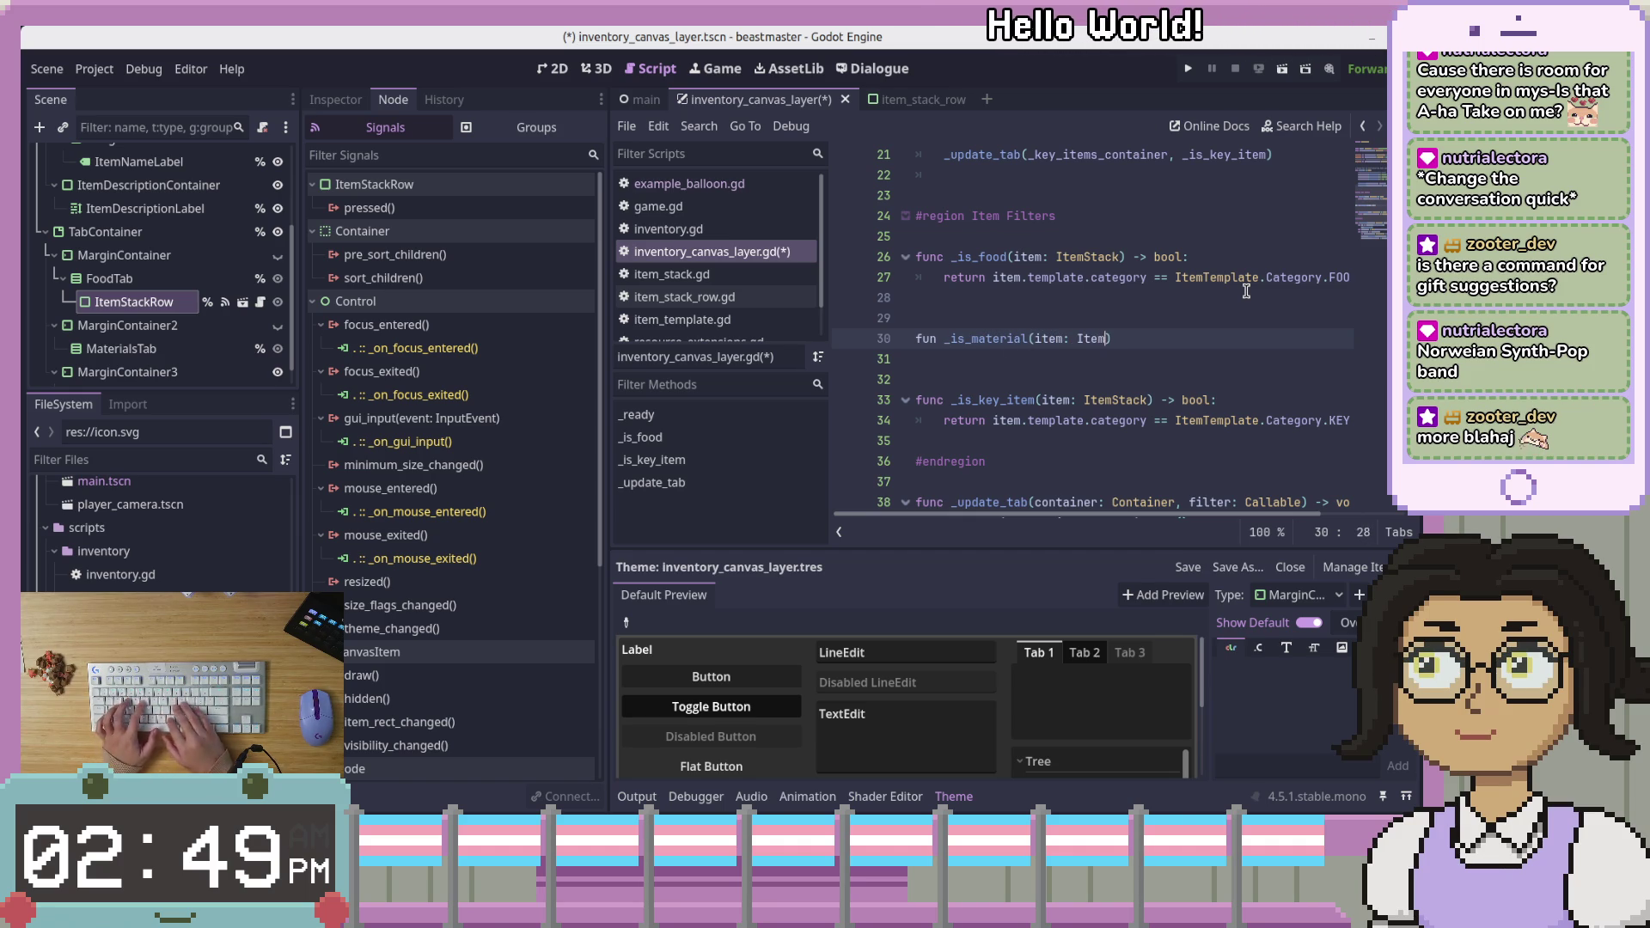
text(ck)
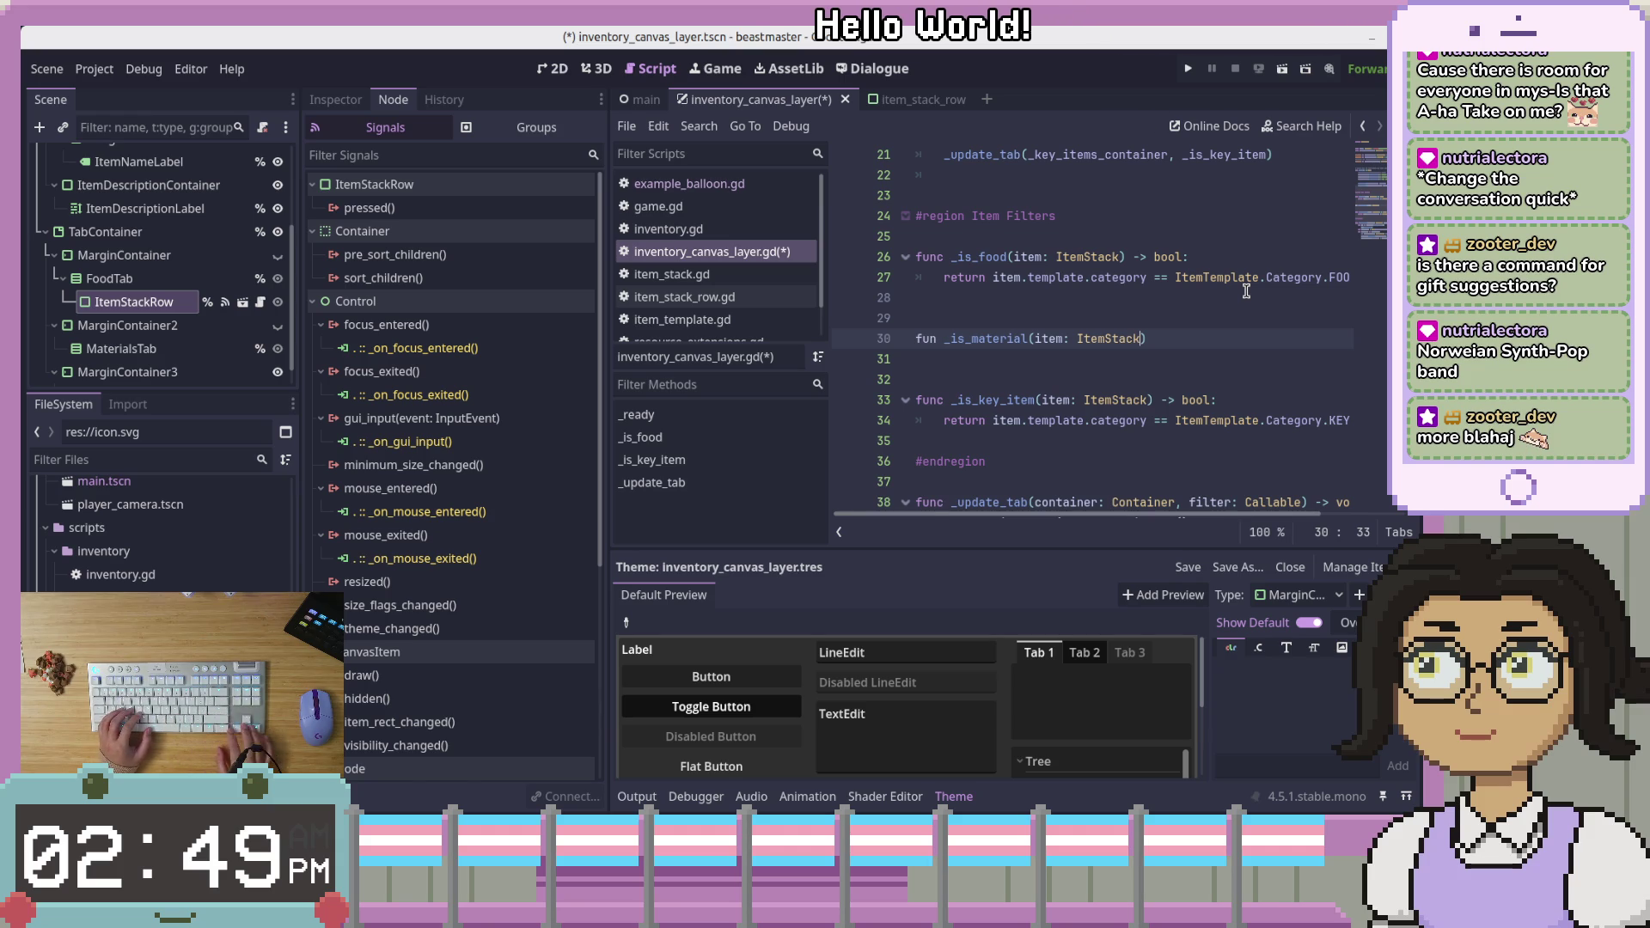
double_click(1026, 257)
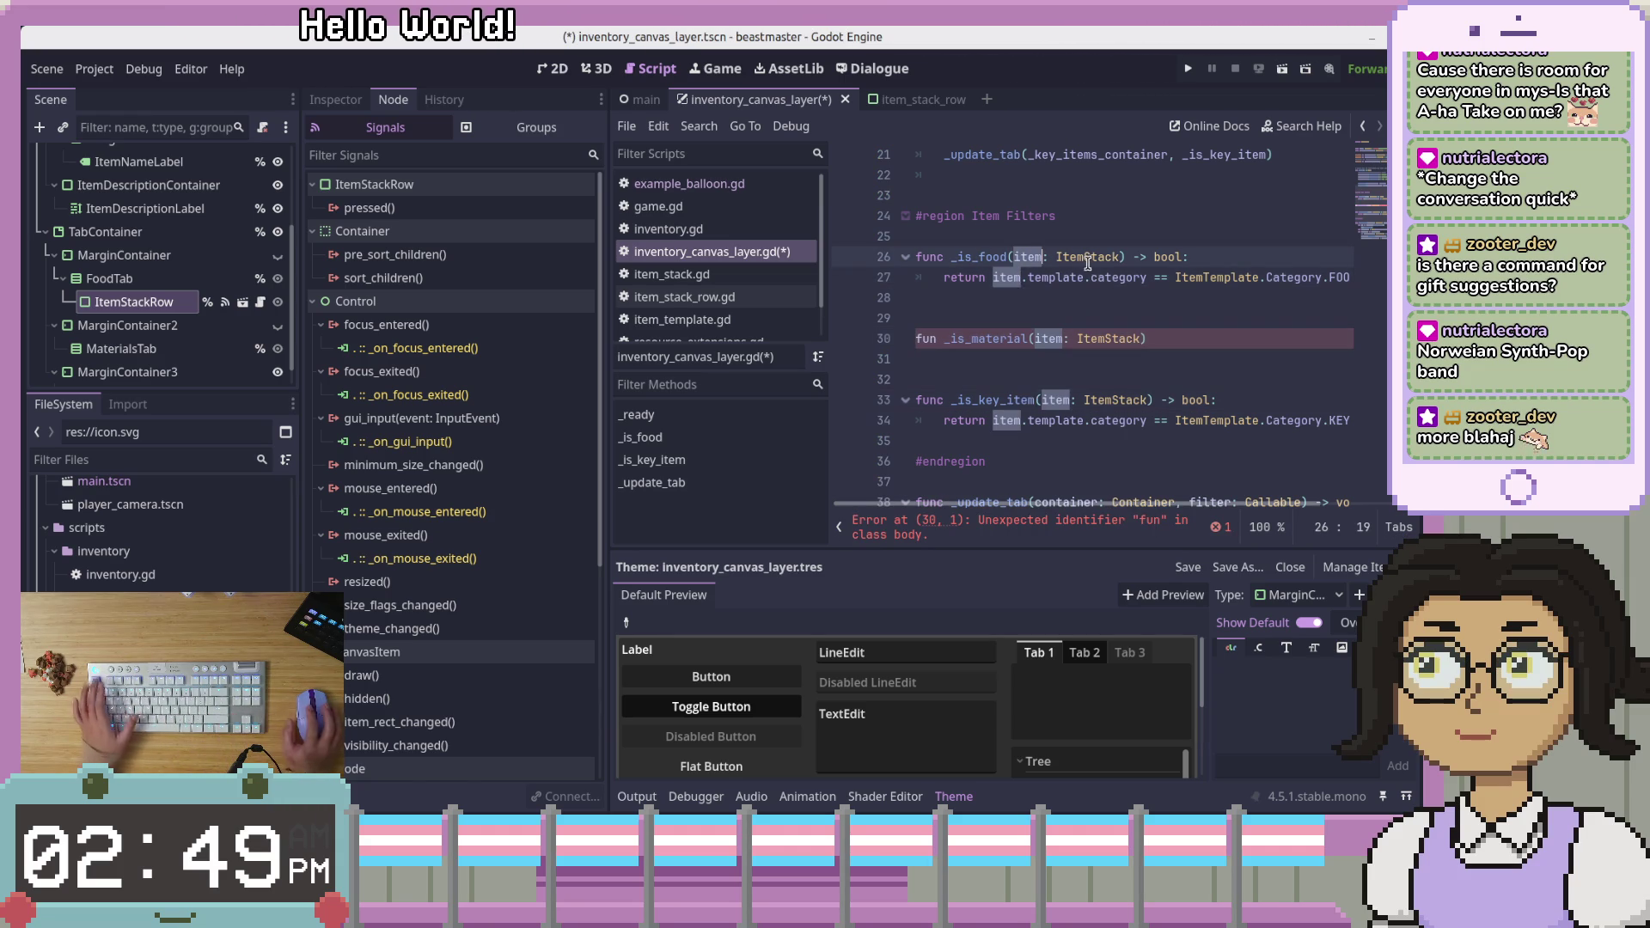
Rename item to item_stack in the _is_food header and its return line
click(1046, 259)
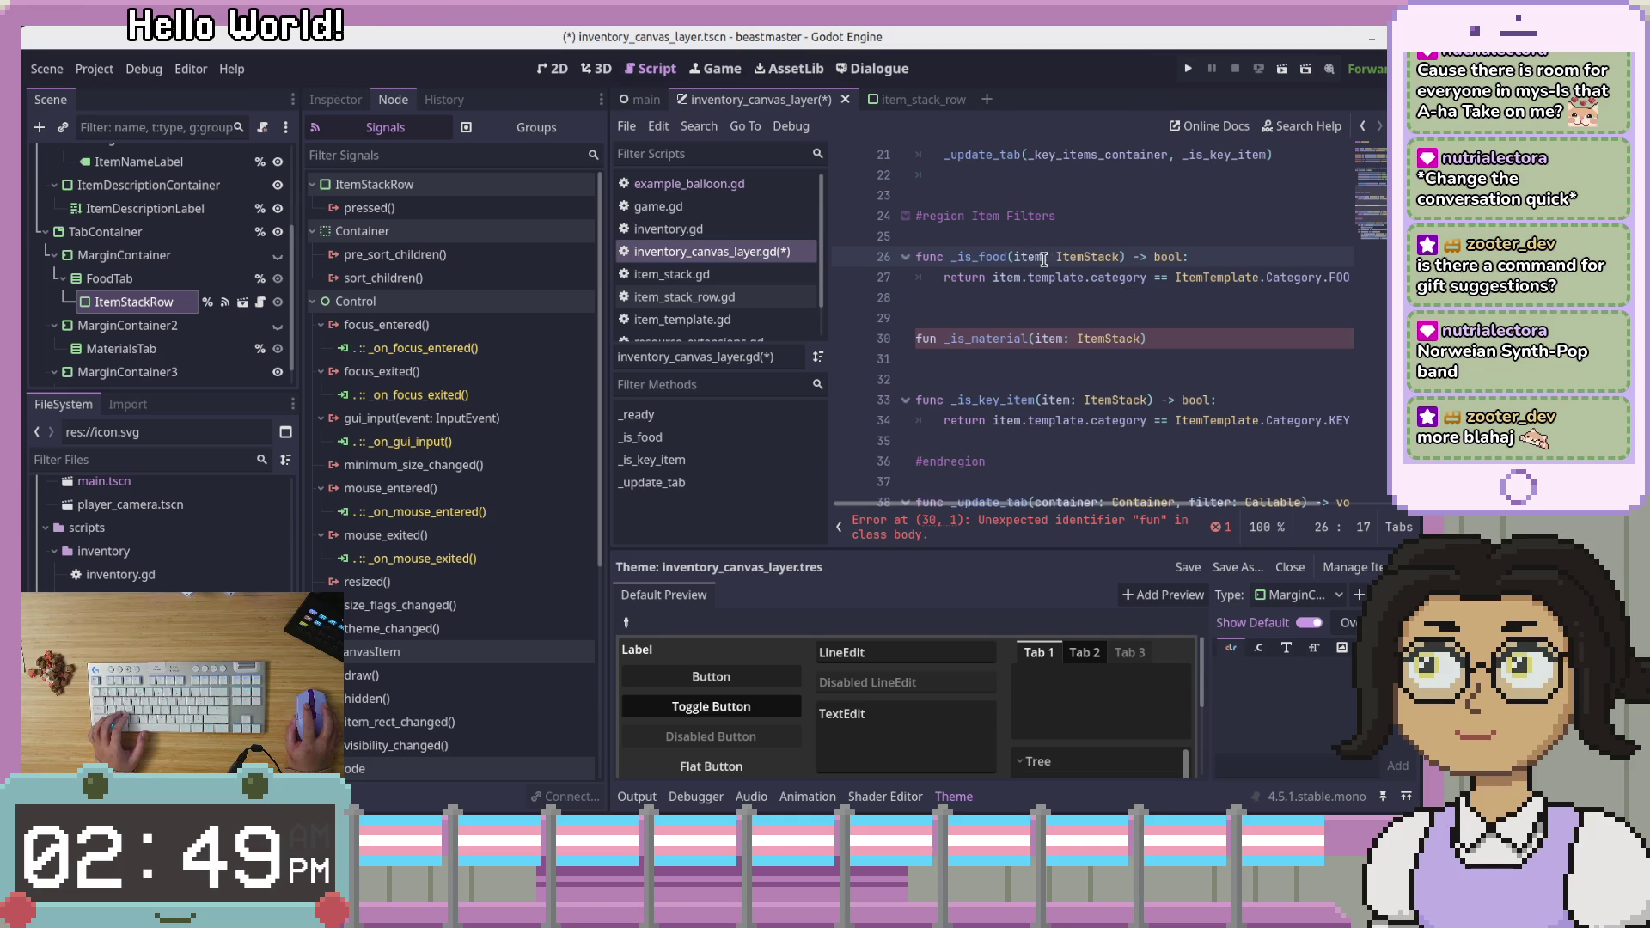
text(_stack)
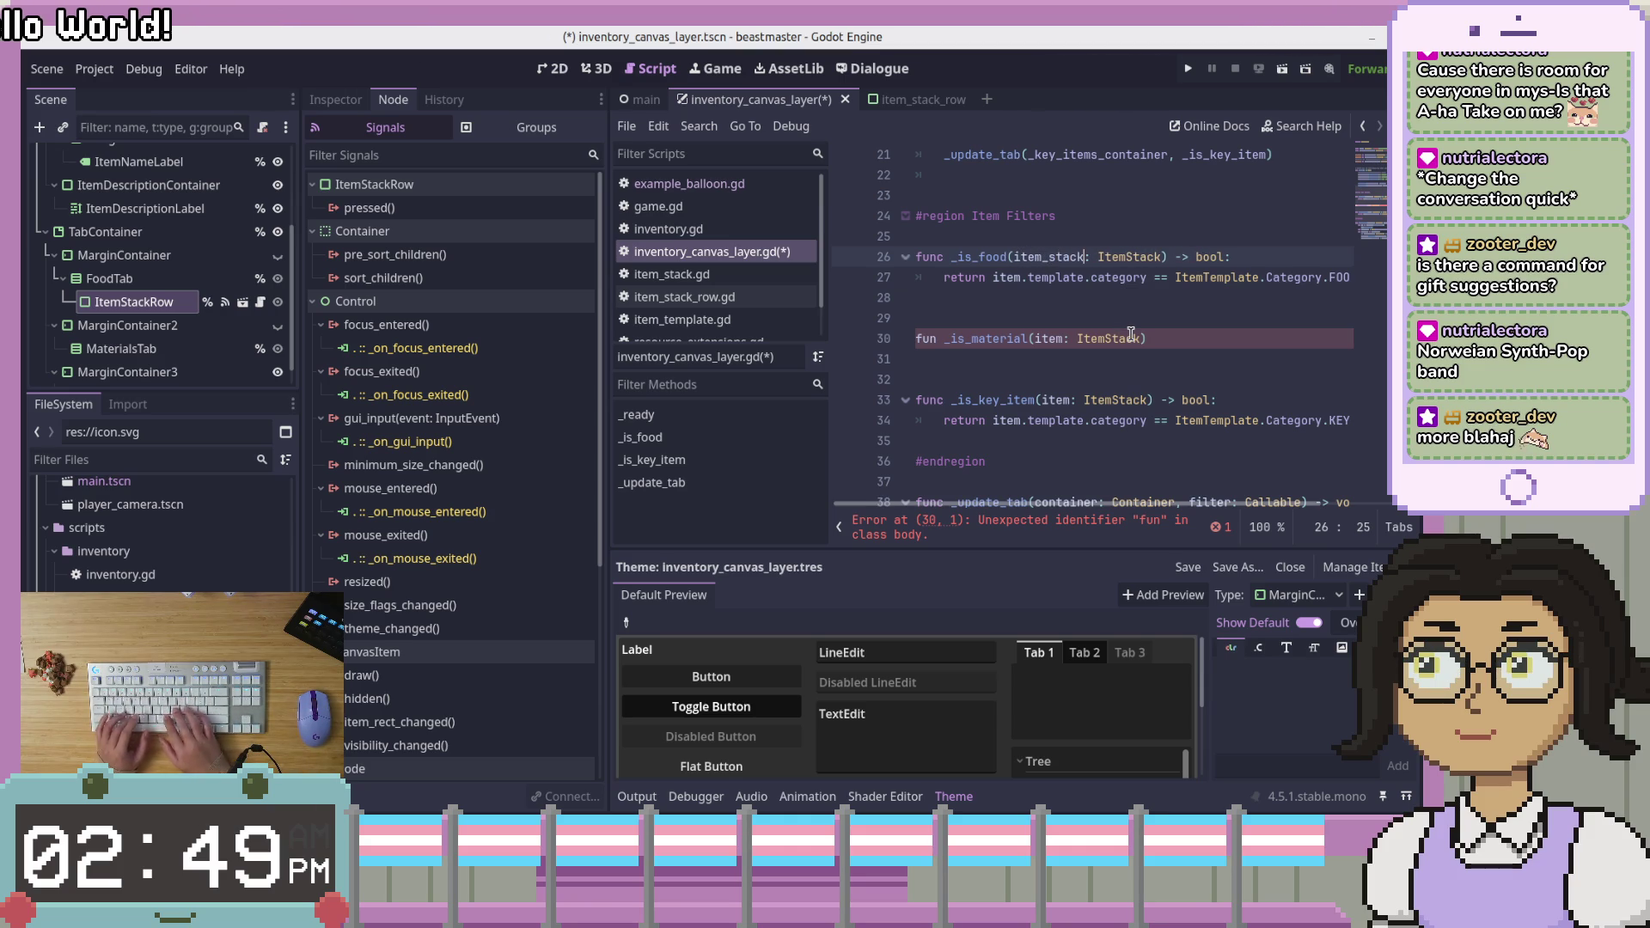
key(Down)
key(Down)
key(Up)
key(End)
key(Up)
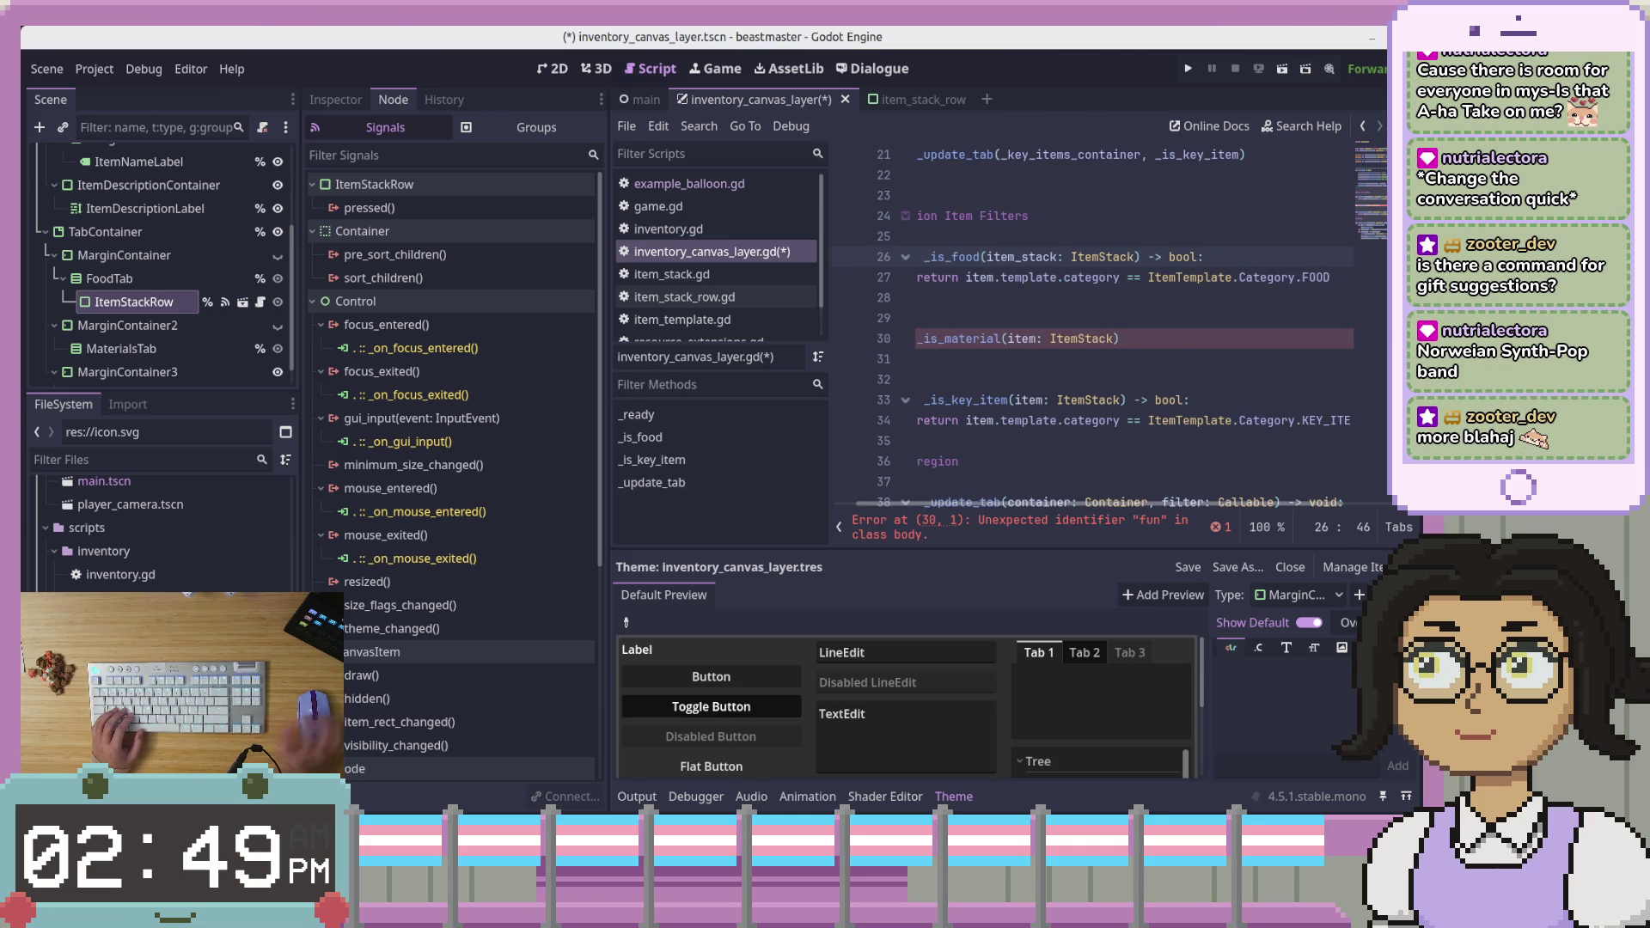
click(990, 280)
text(ack)
Rename item to item_stack in the _is_material and _is_key_item headers
click(1044, 338)
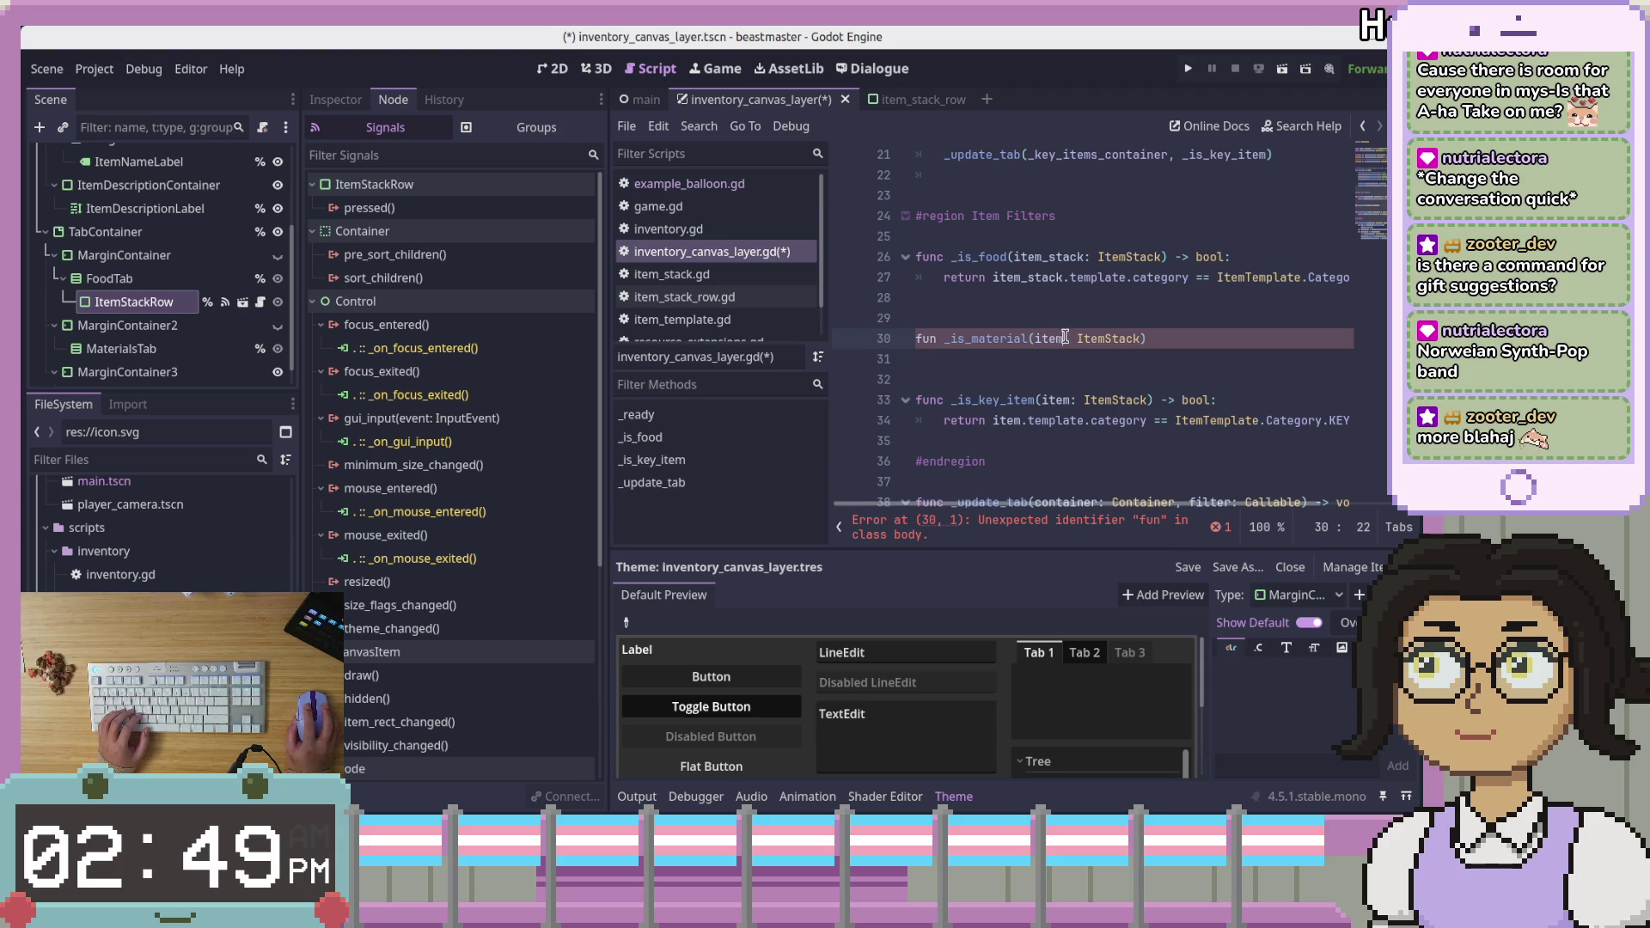
text(_stack)
click(1087, 421)
click(1074, 400)
text(_ite)
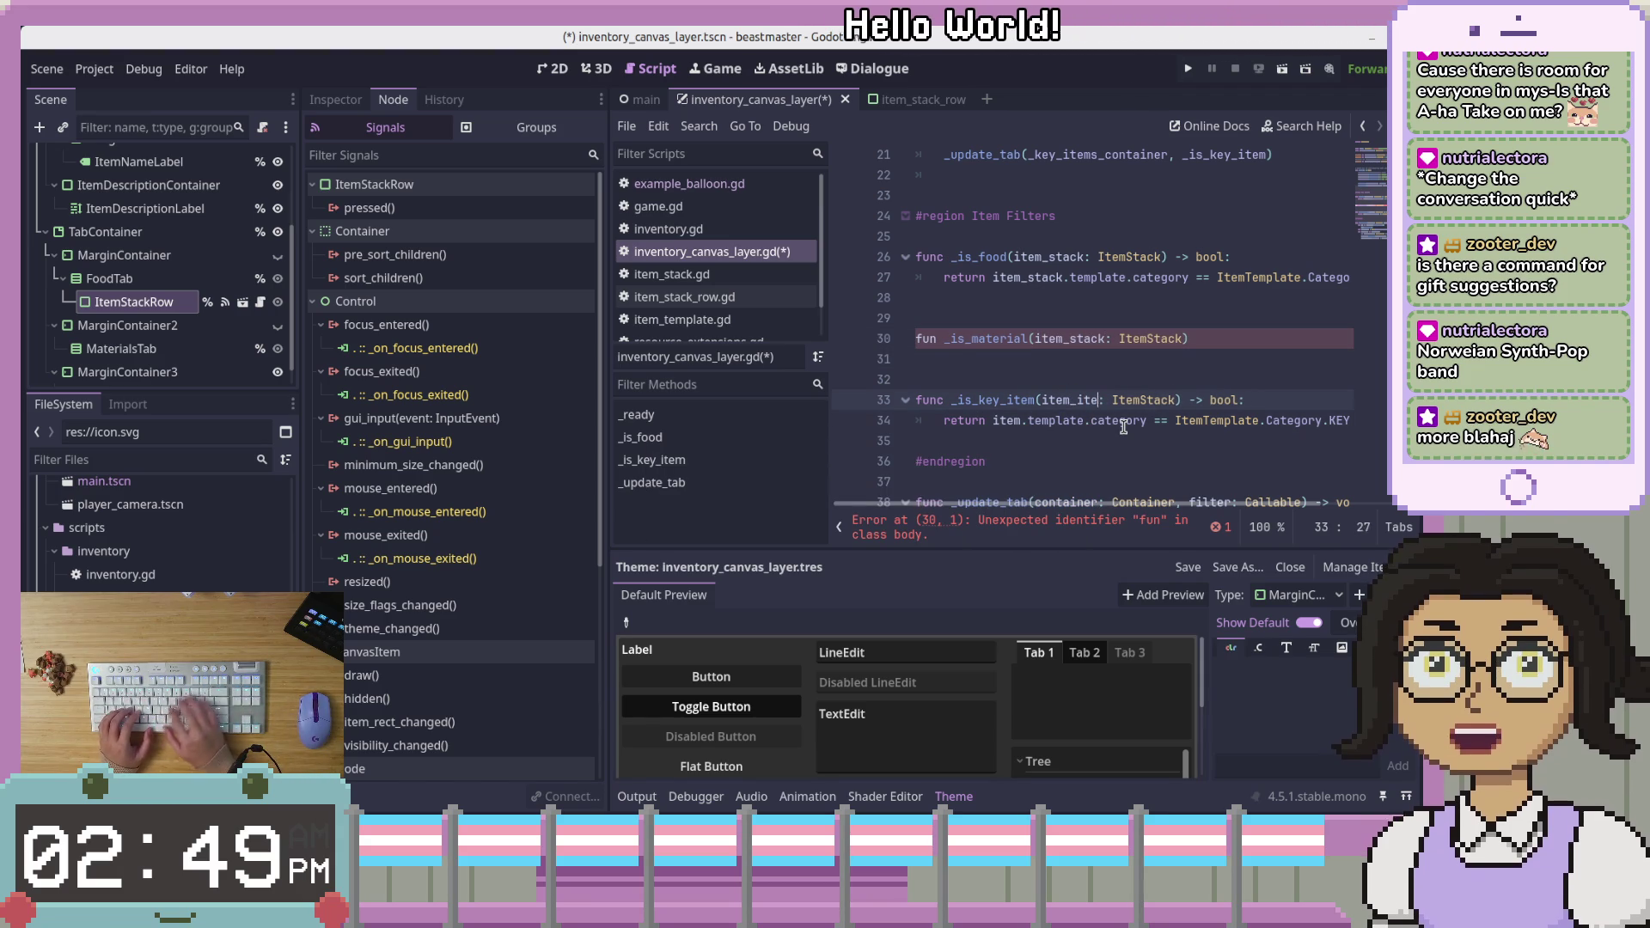
text(stack)
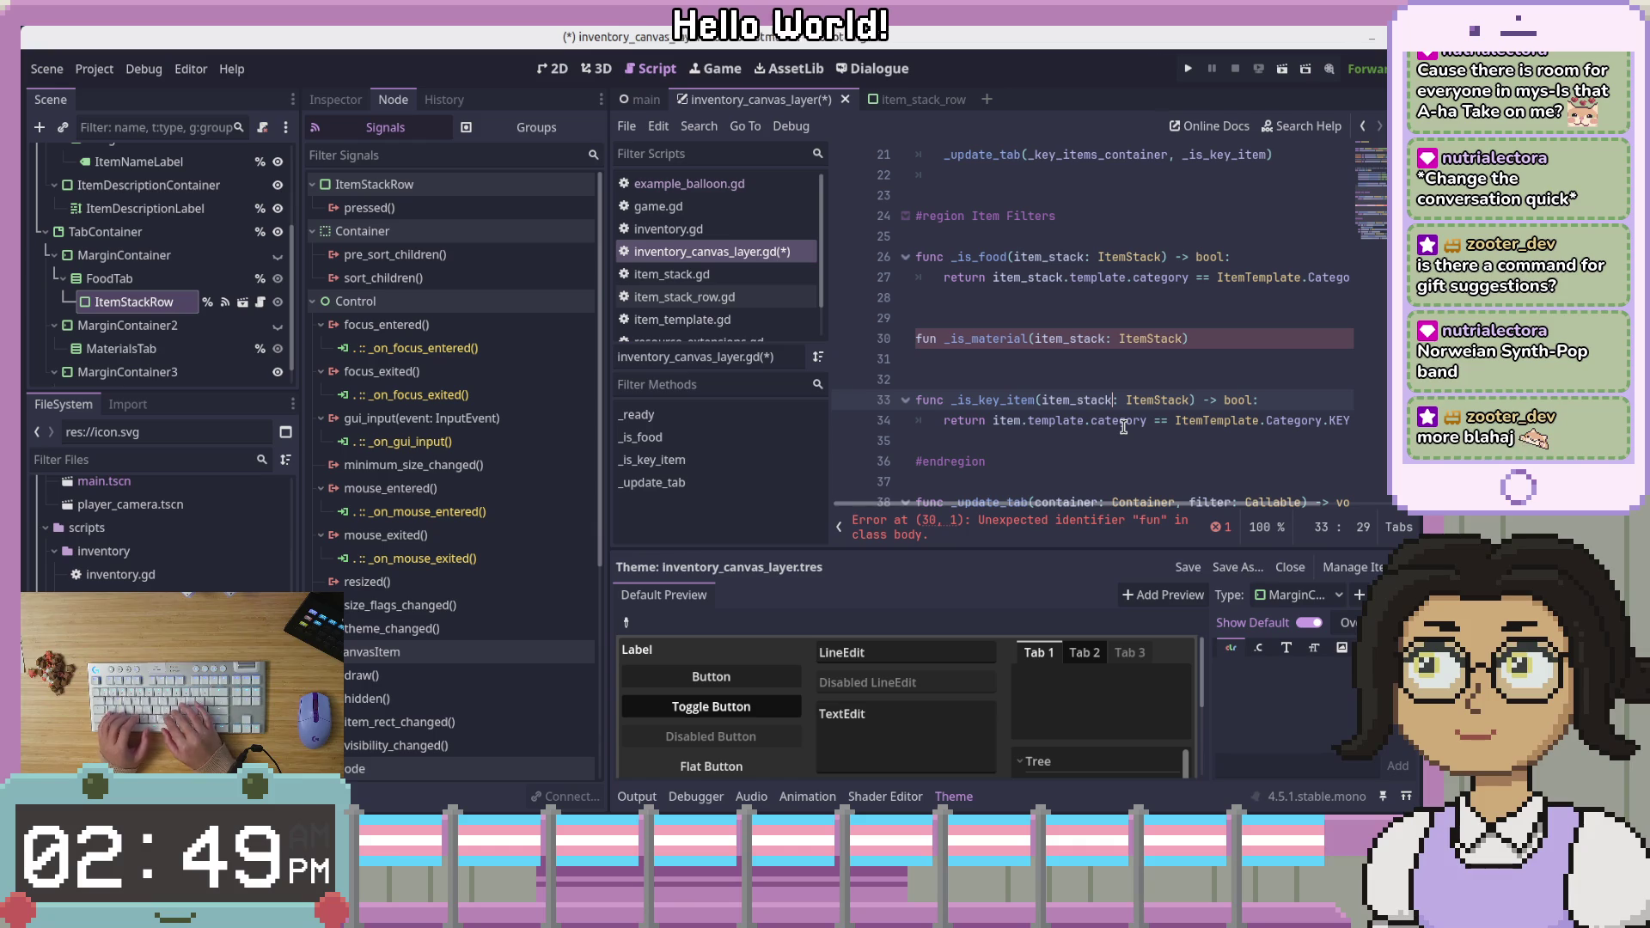
click(1120, 440)
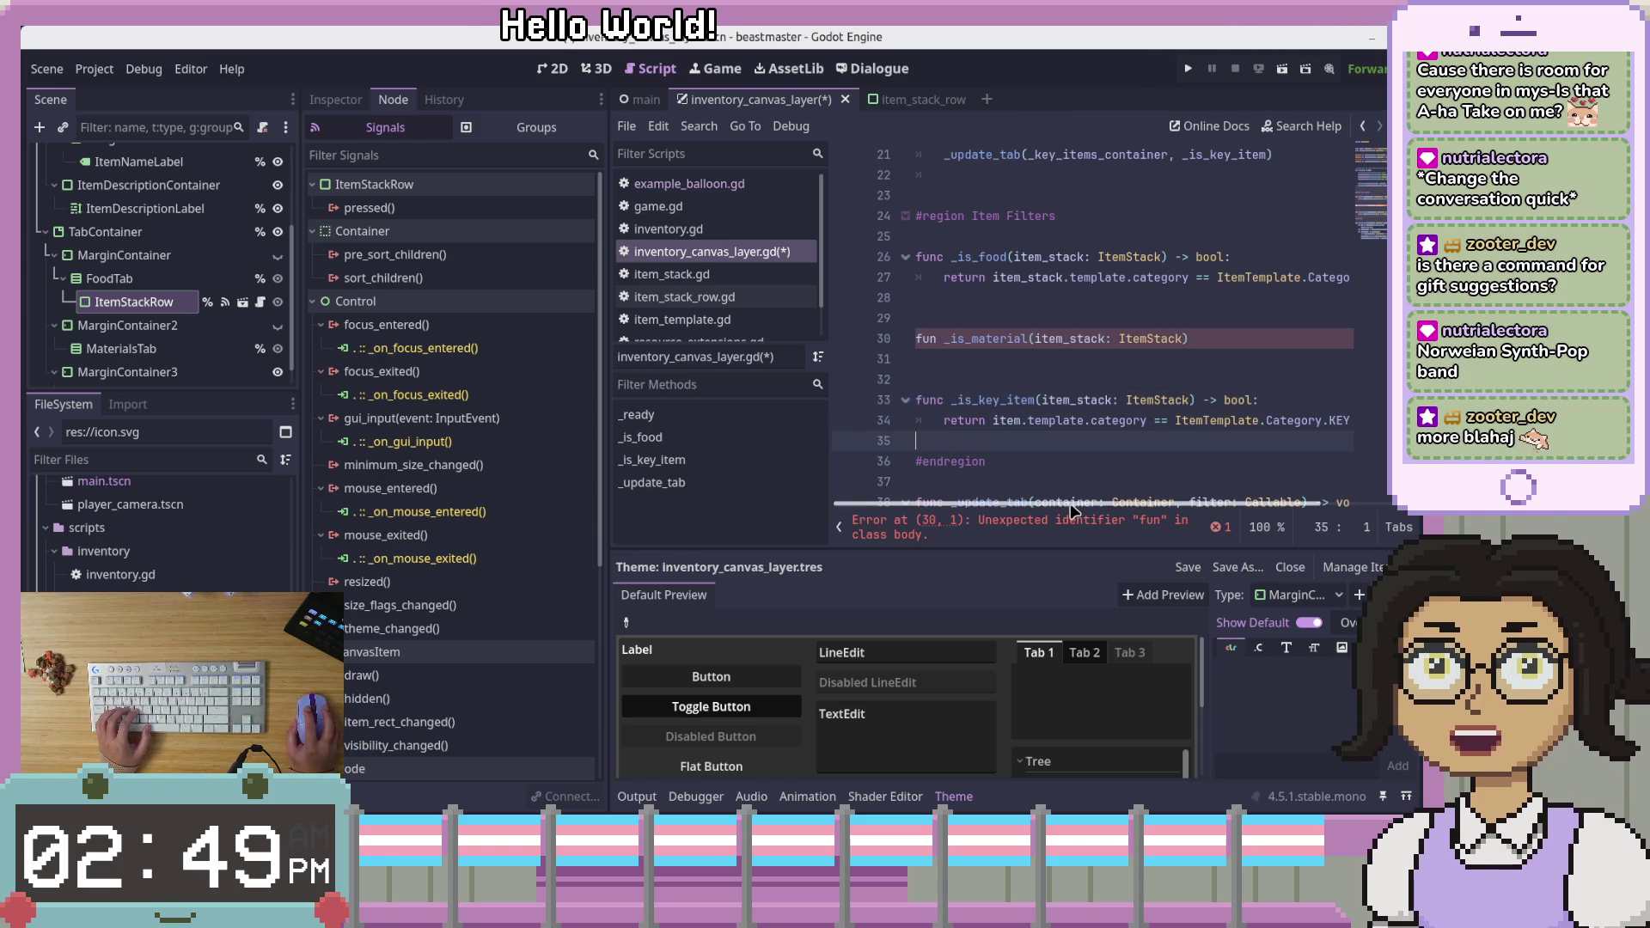
click(1048, 400)
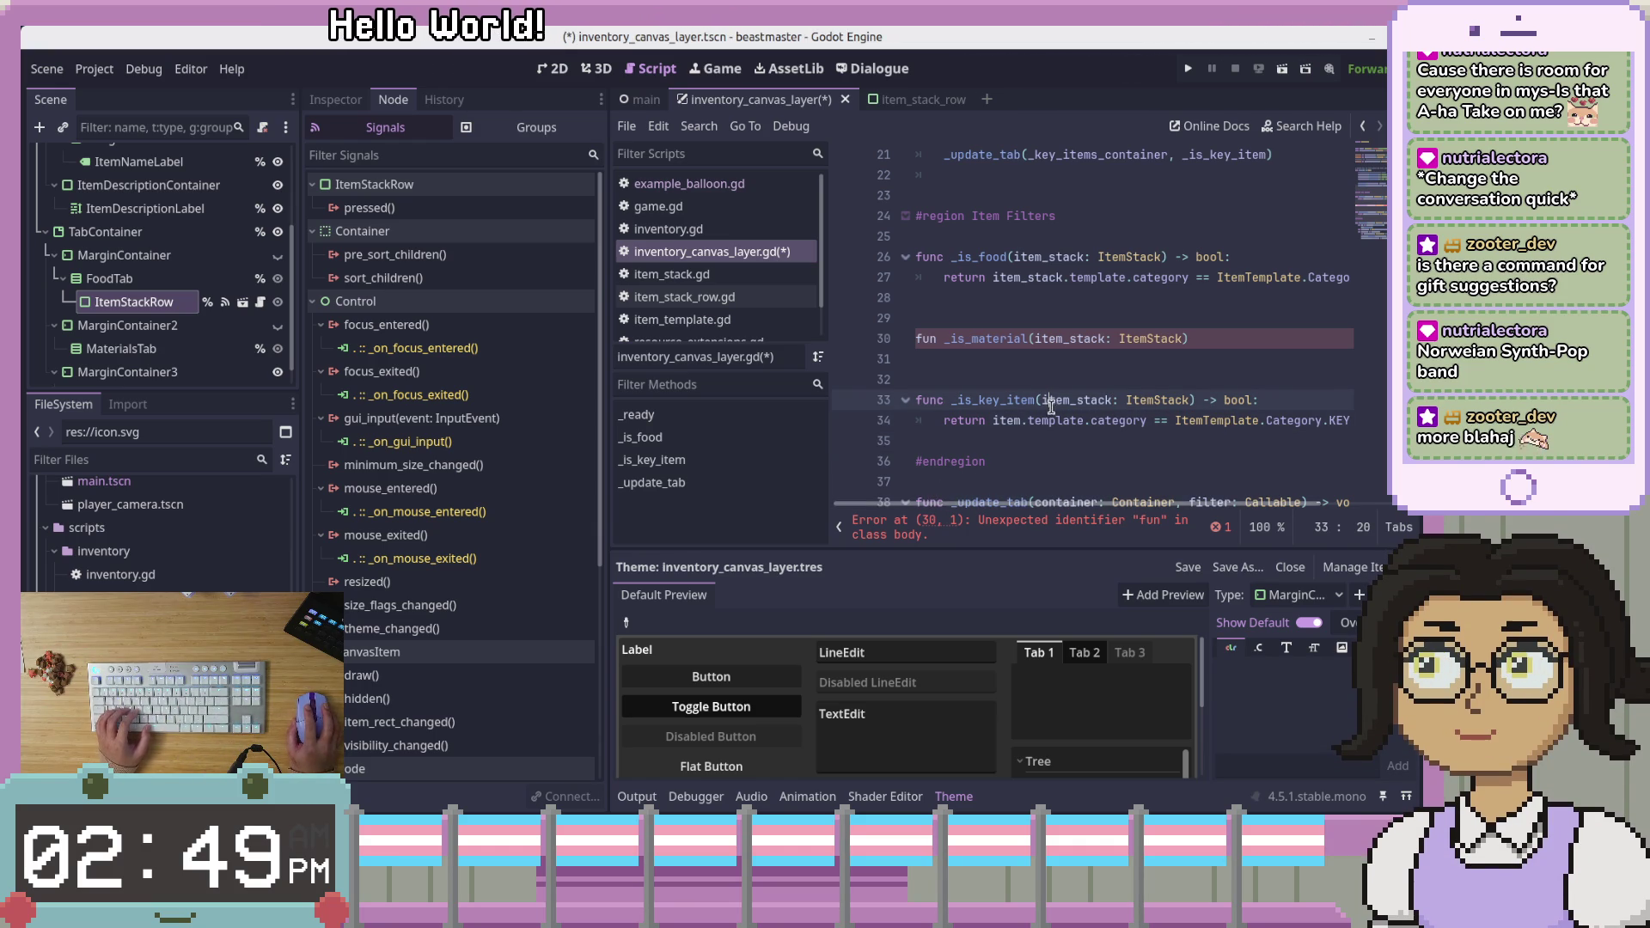
click(990, 357)
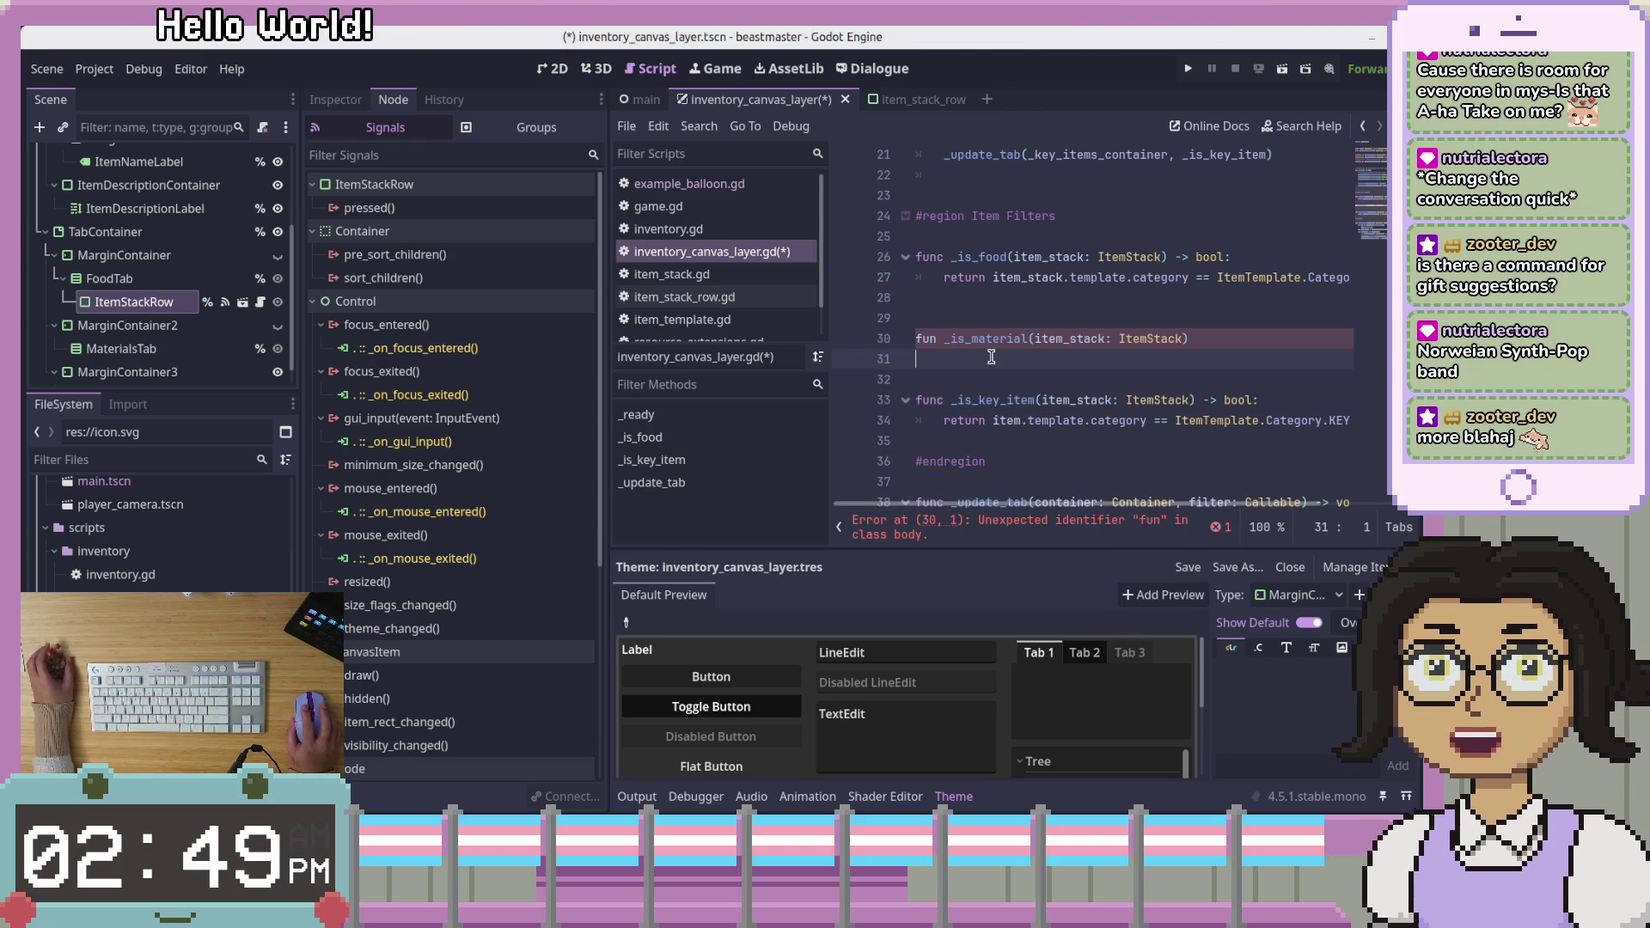
Make _is_material return item_stack.template.category == ItemTemplate.Category.Material as bool, then save
key(Tab)
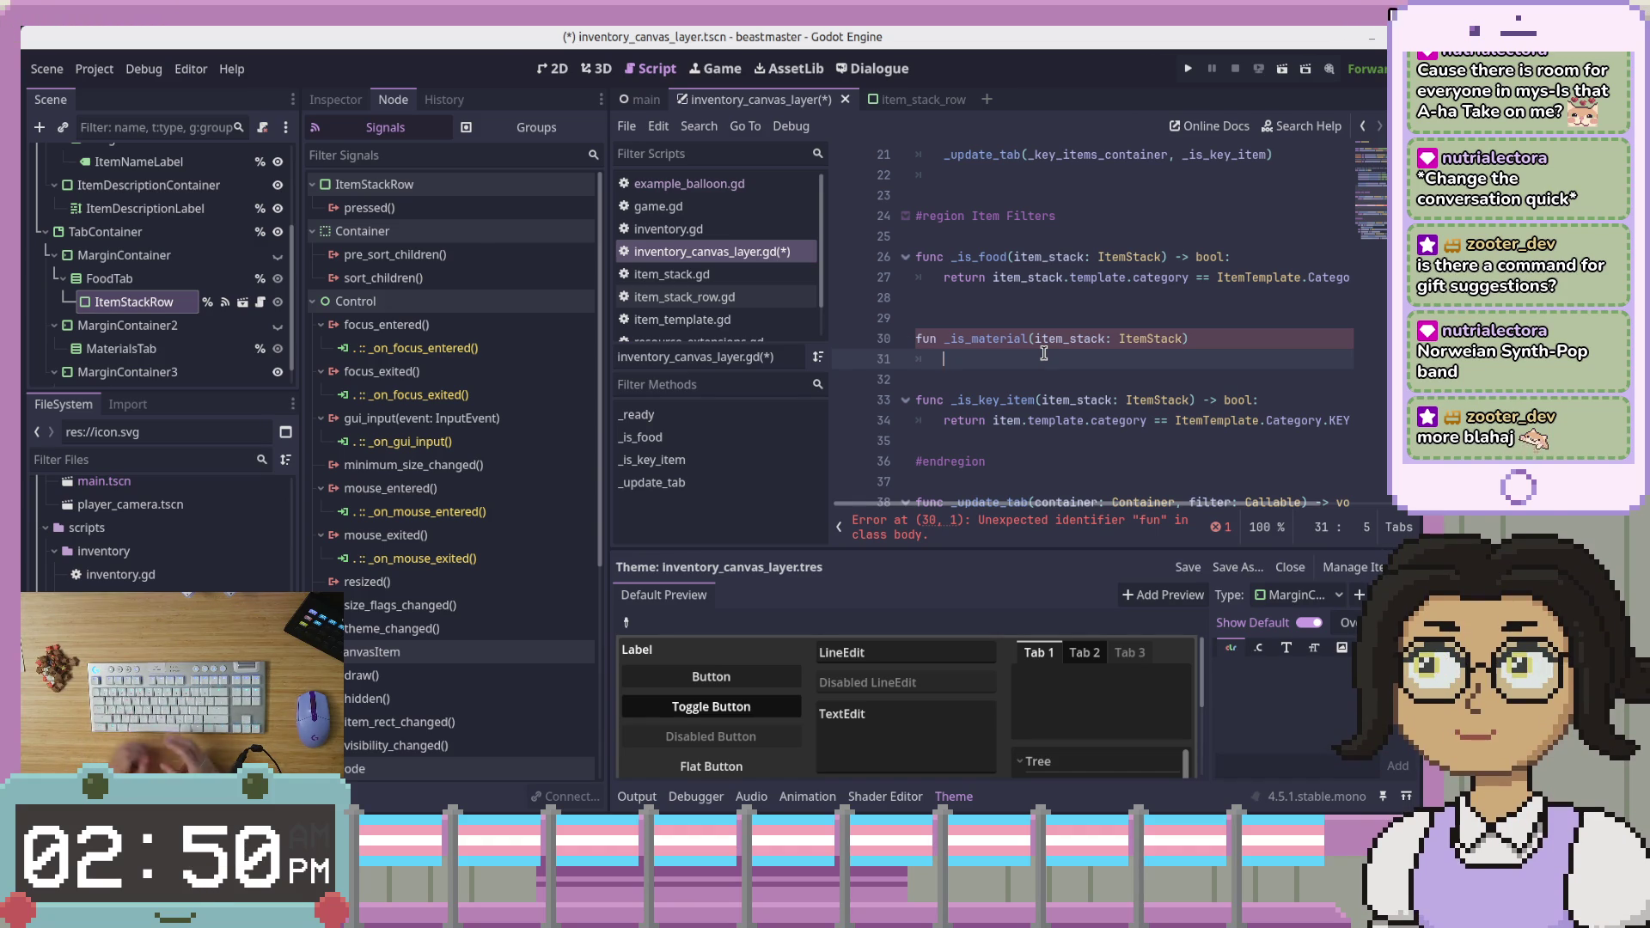
key(BackSpace)
text(re)
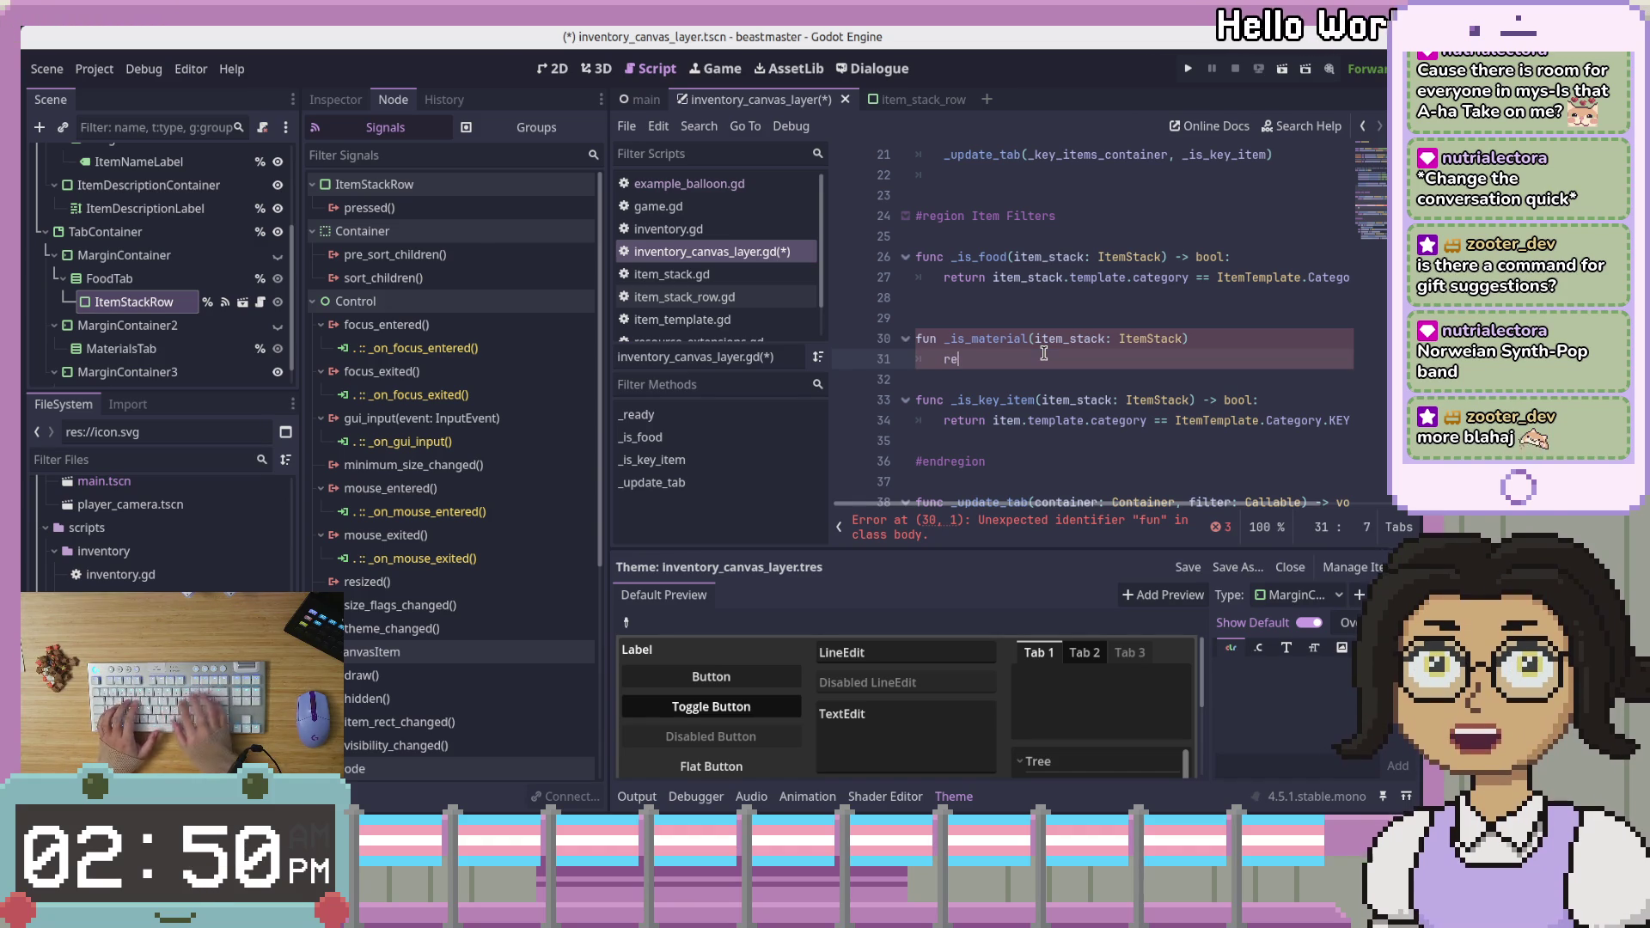
text(turn )
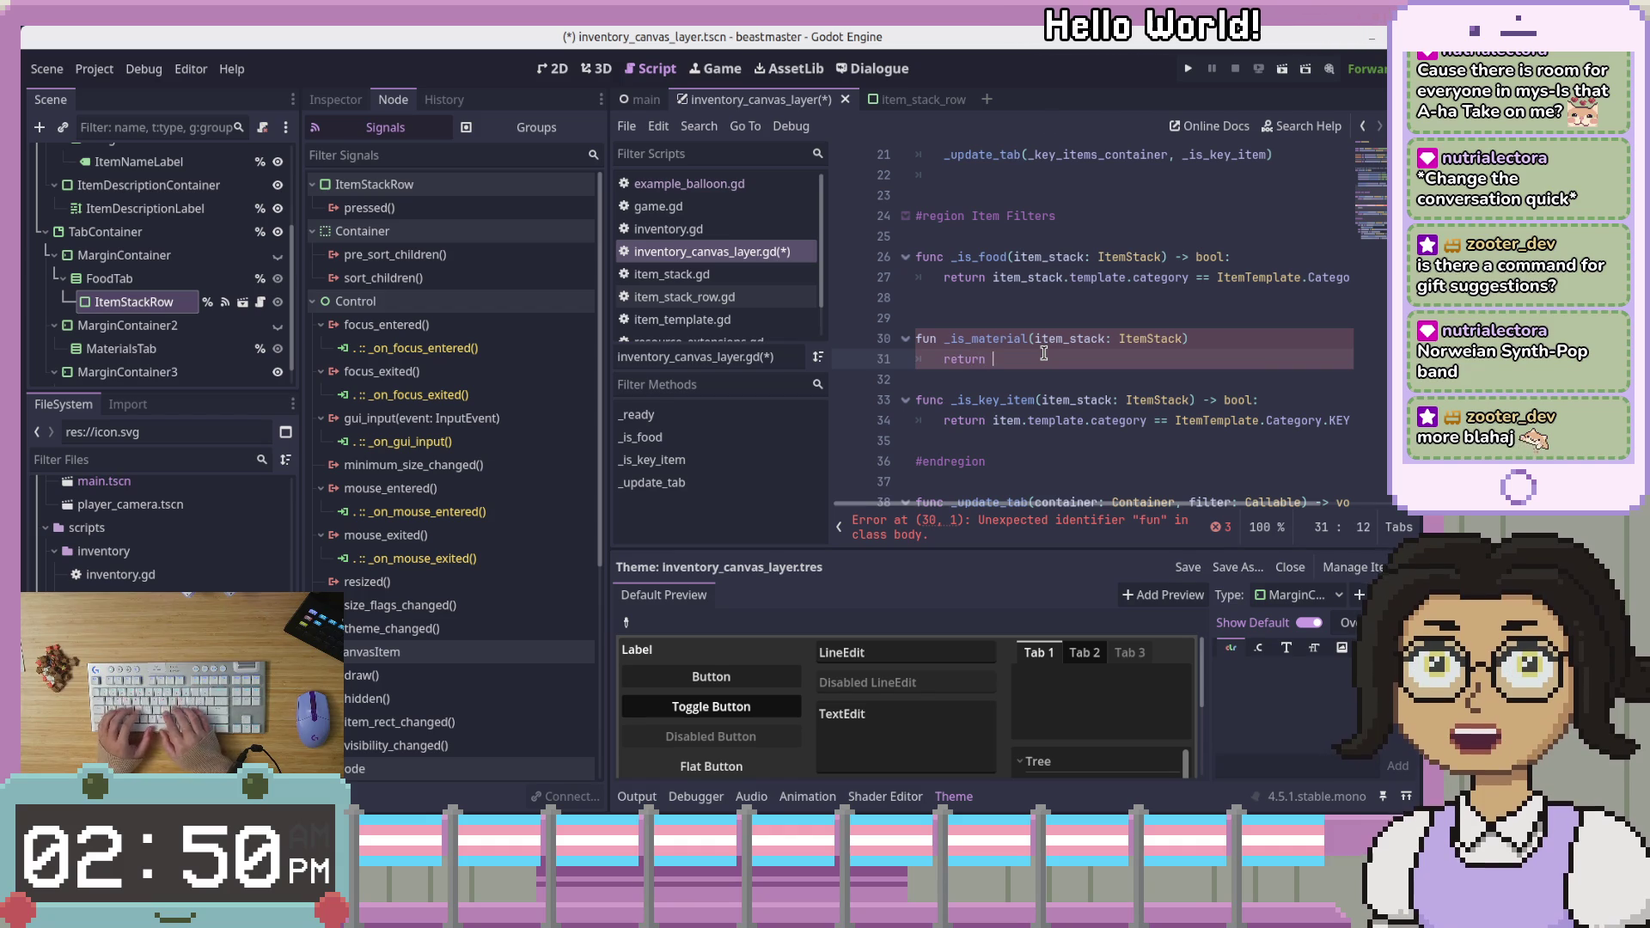
text(item_stack.te)
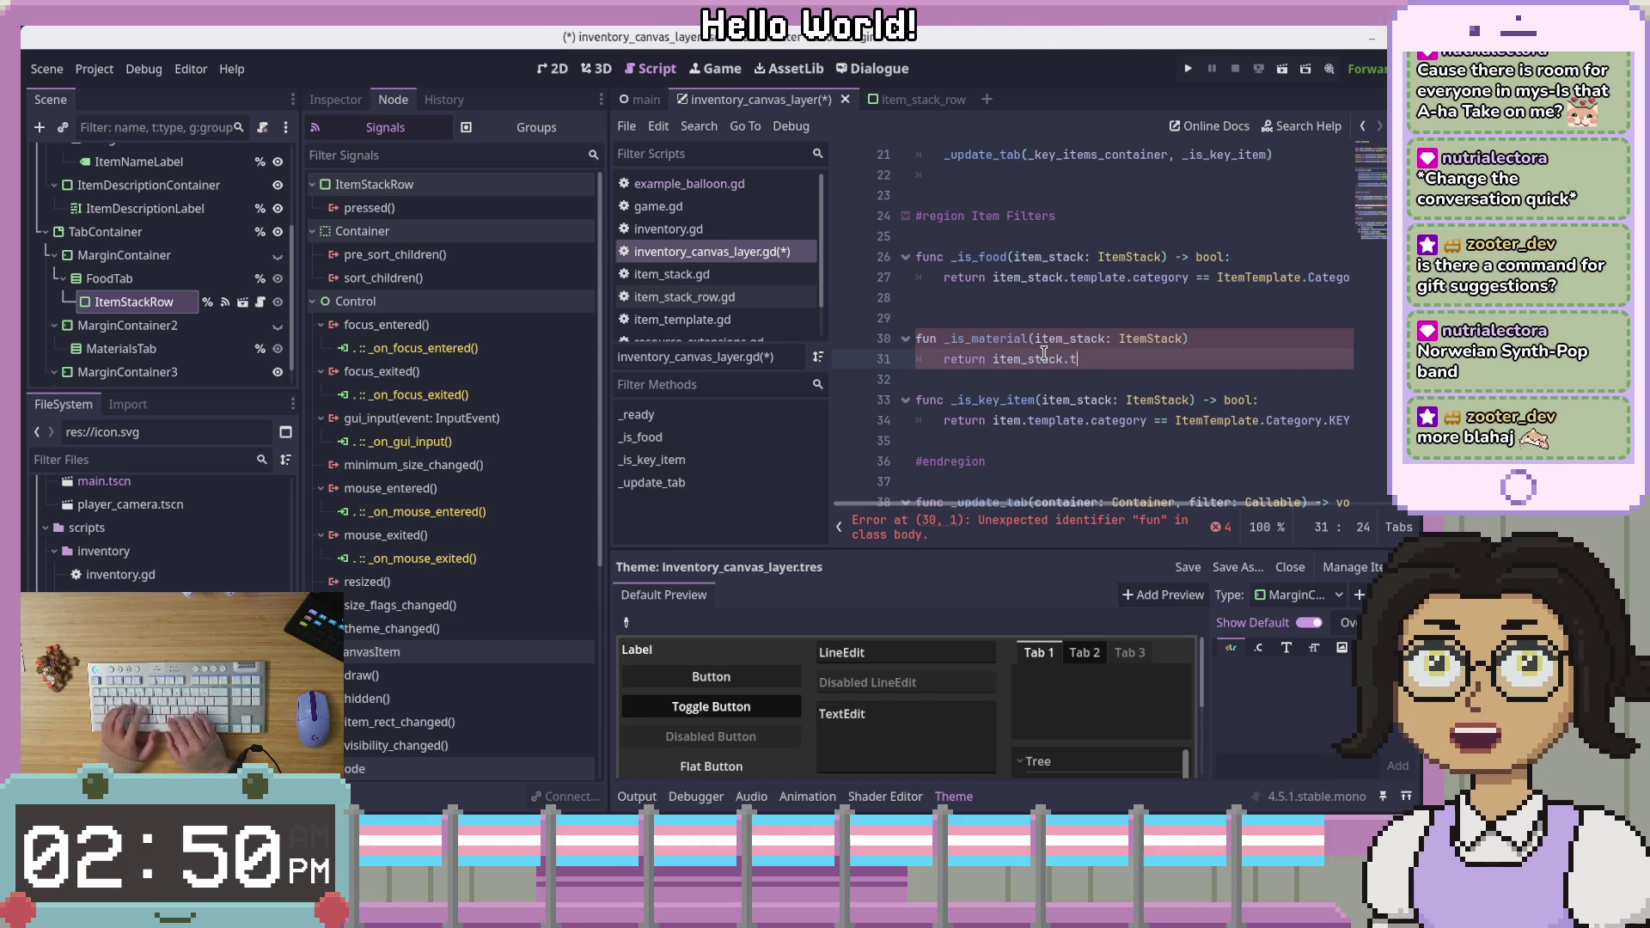
text(mplate)
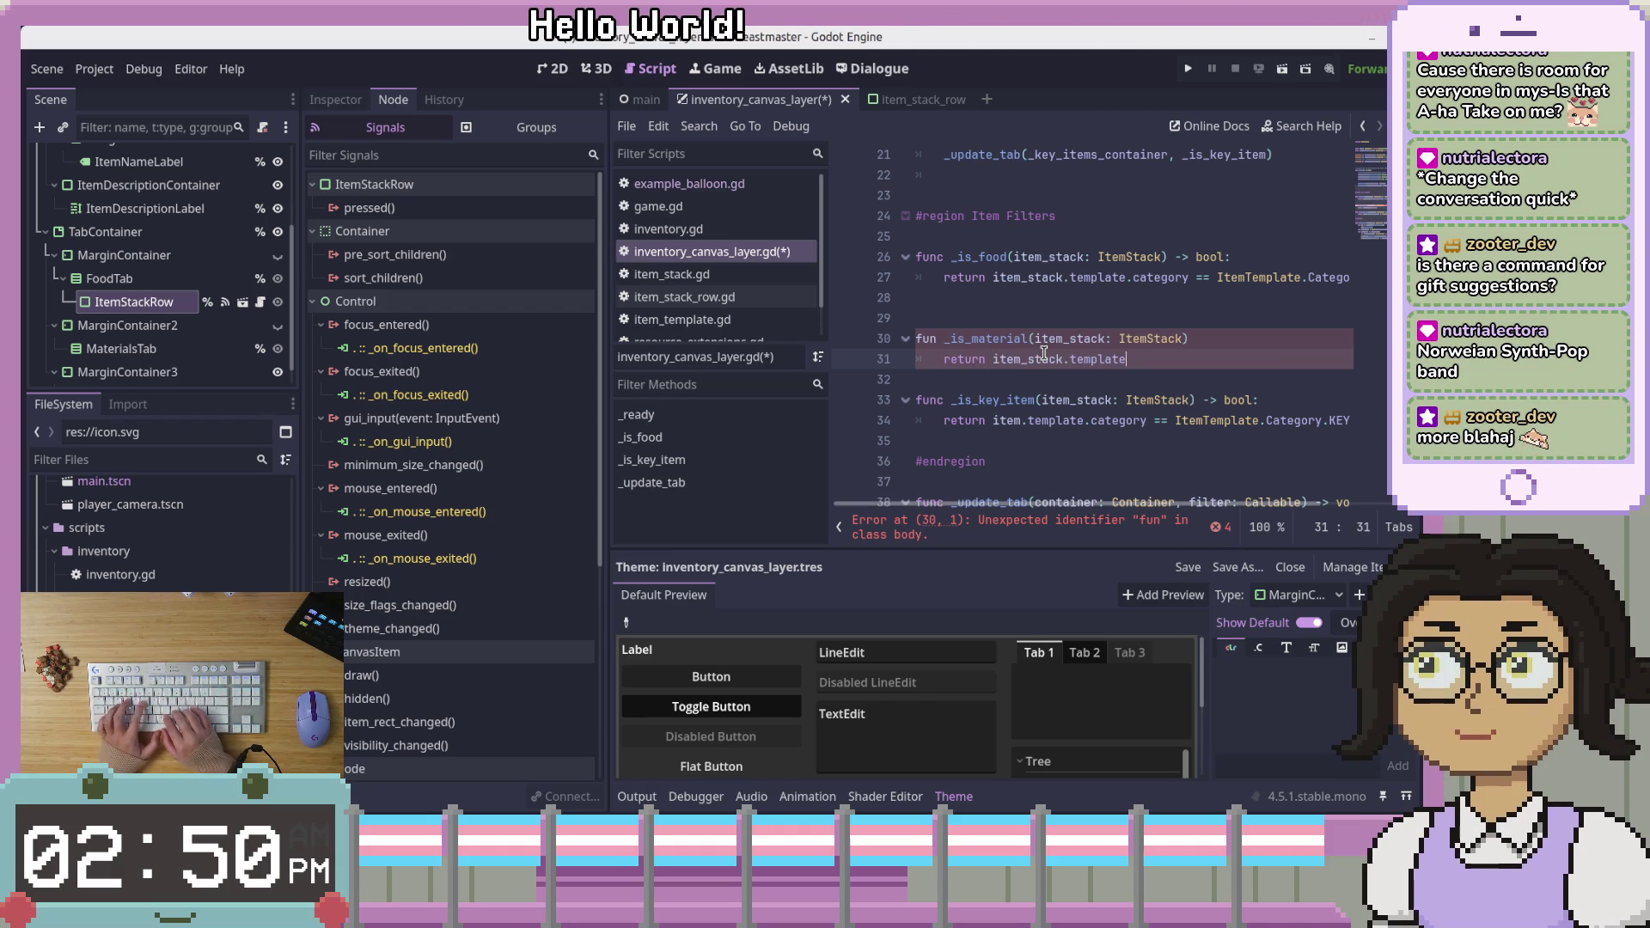
text(.categ)
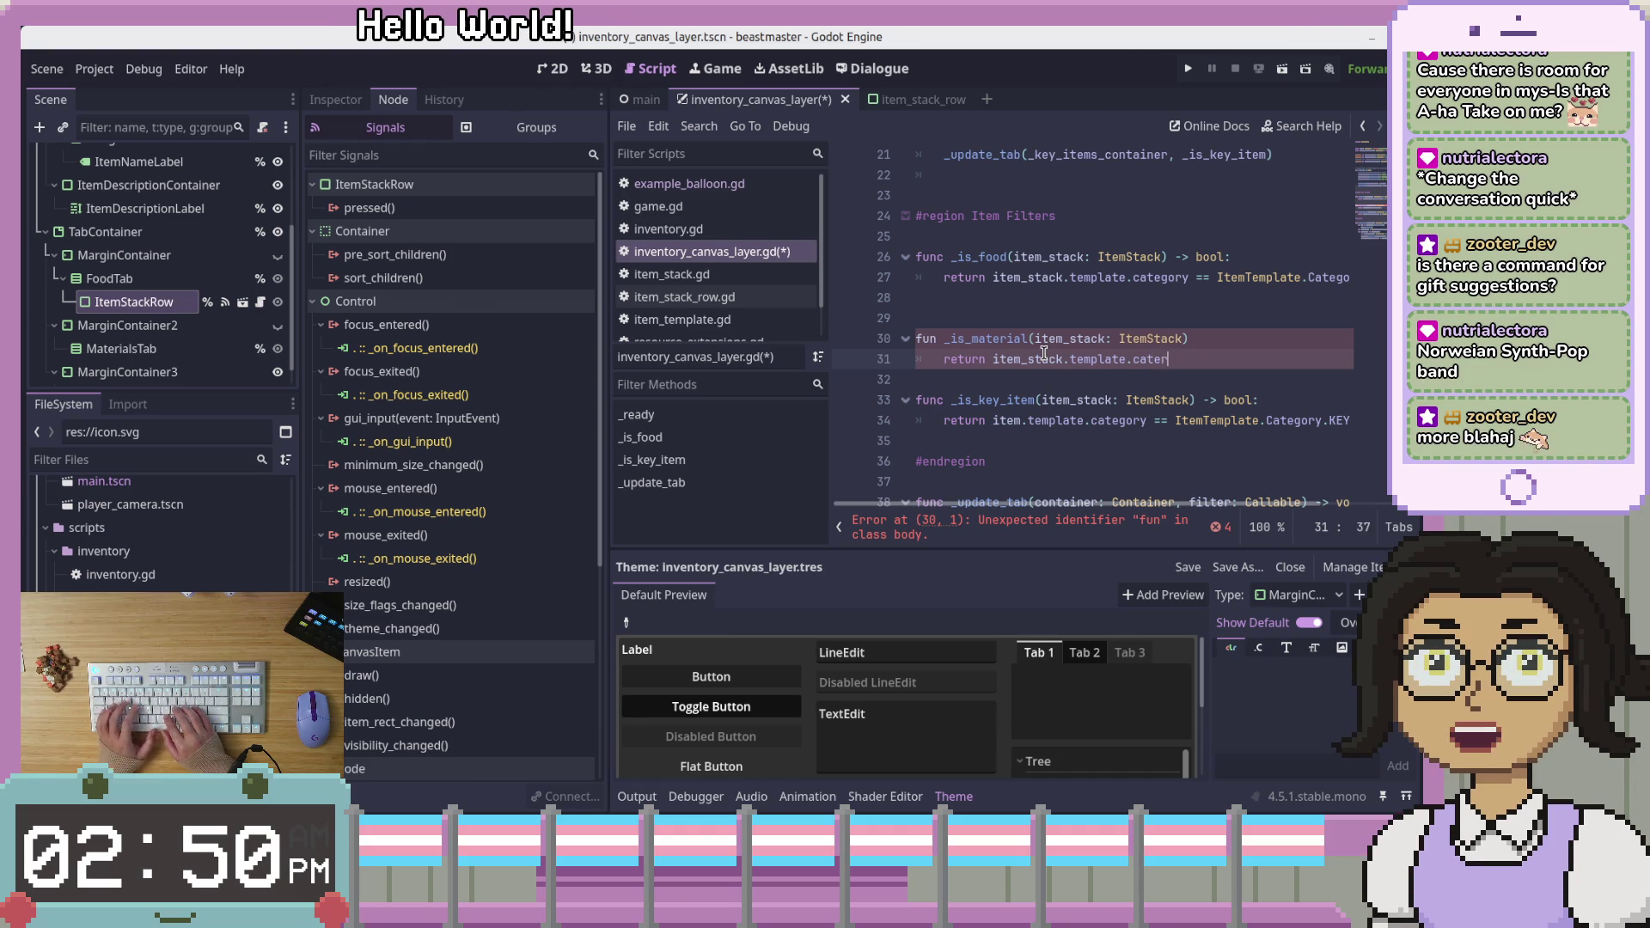
text(ory )
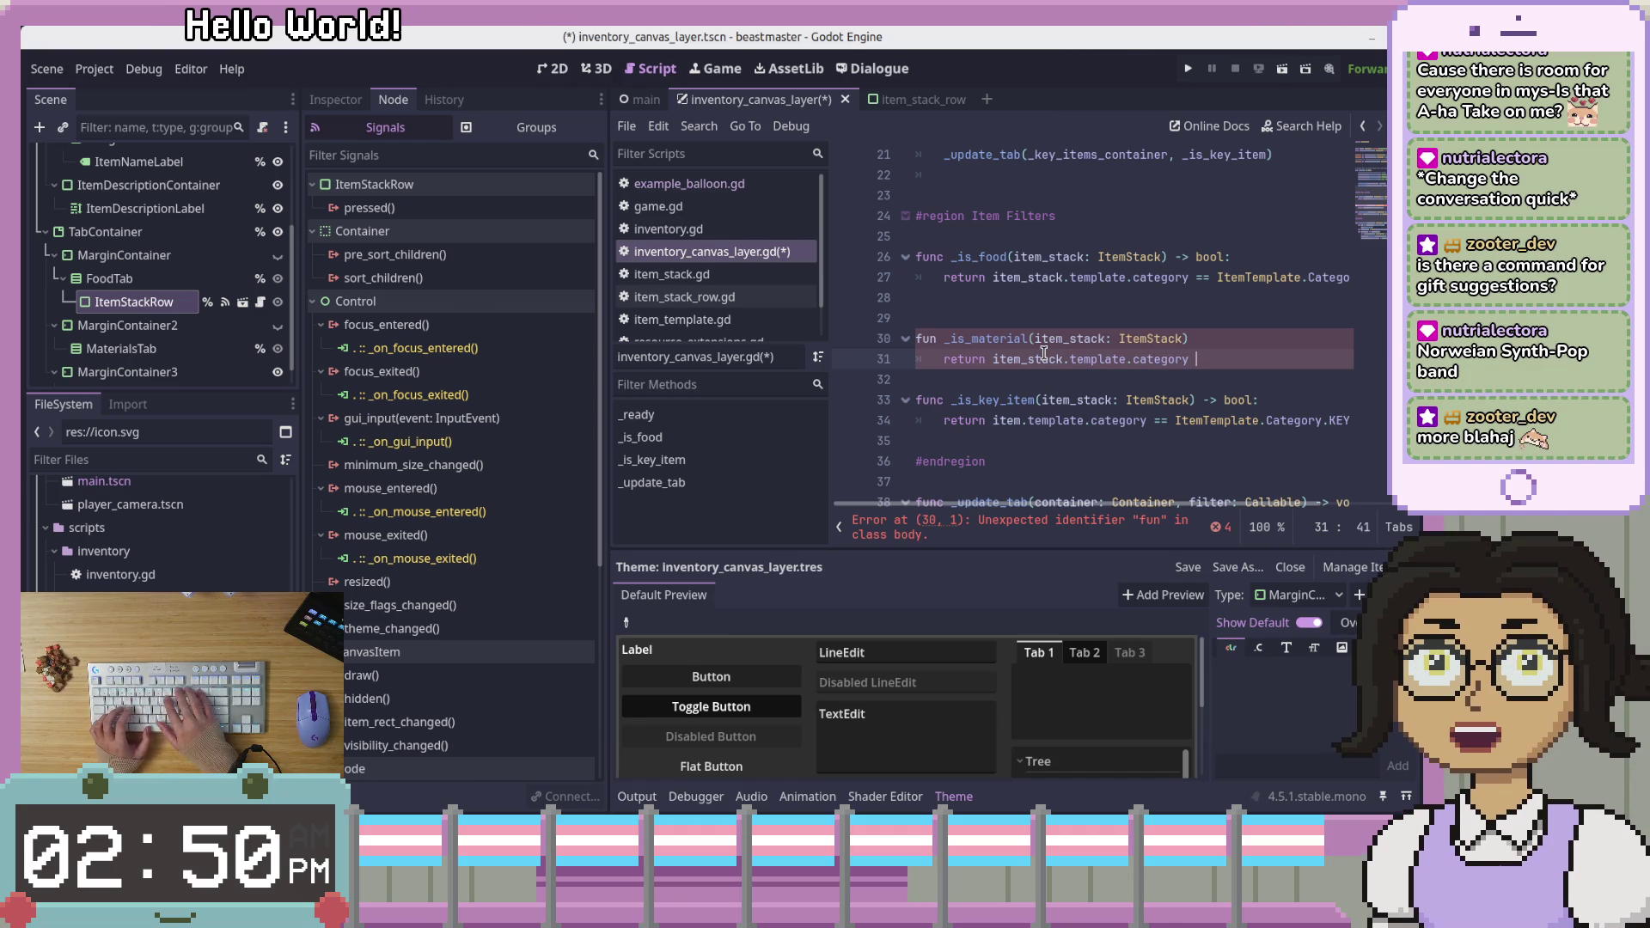
text(== 0)
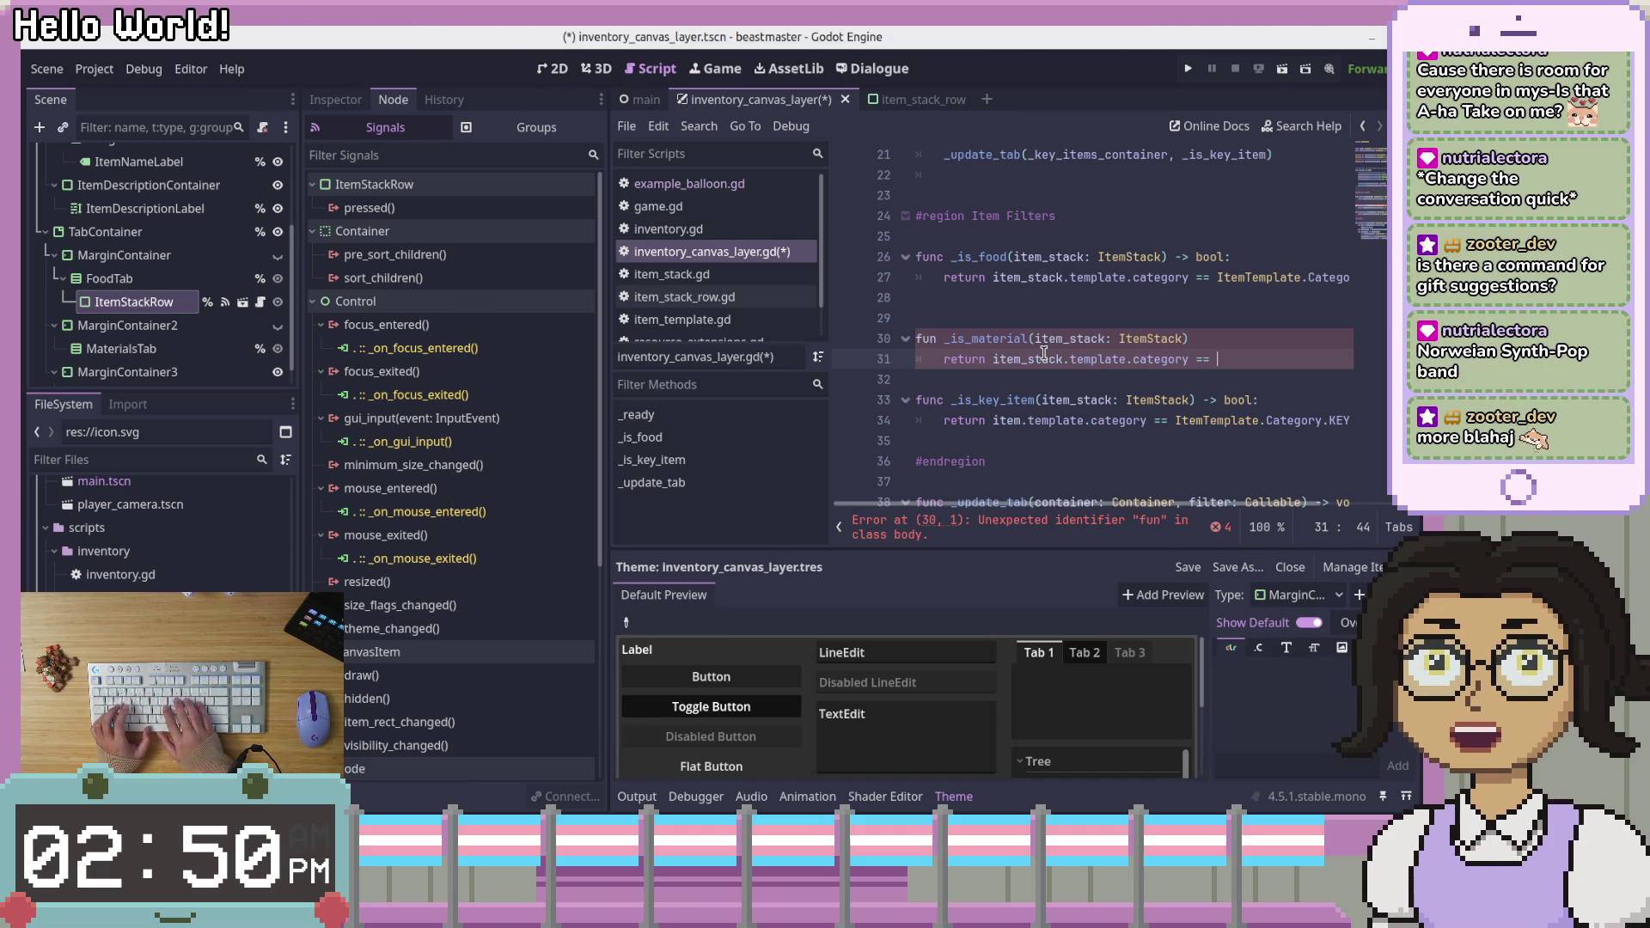
key(BackSpace)
text(ItemTemplate.Ca)
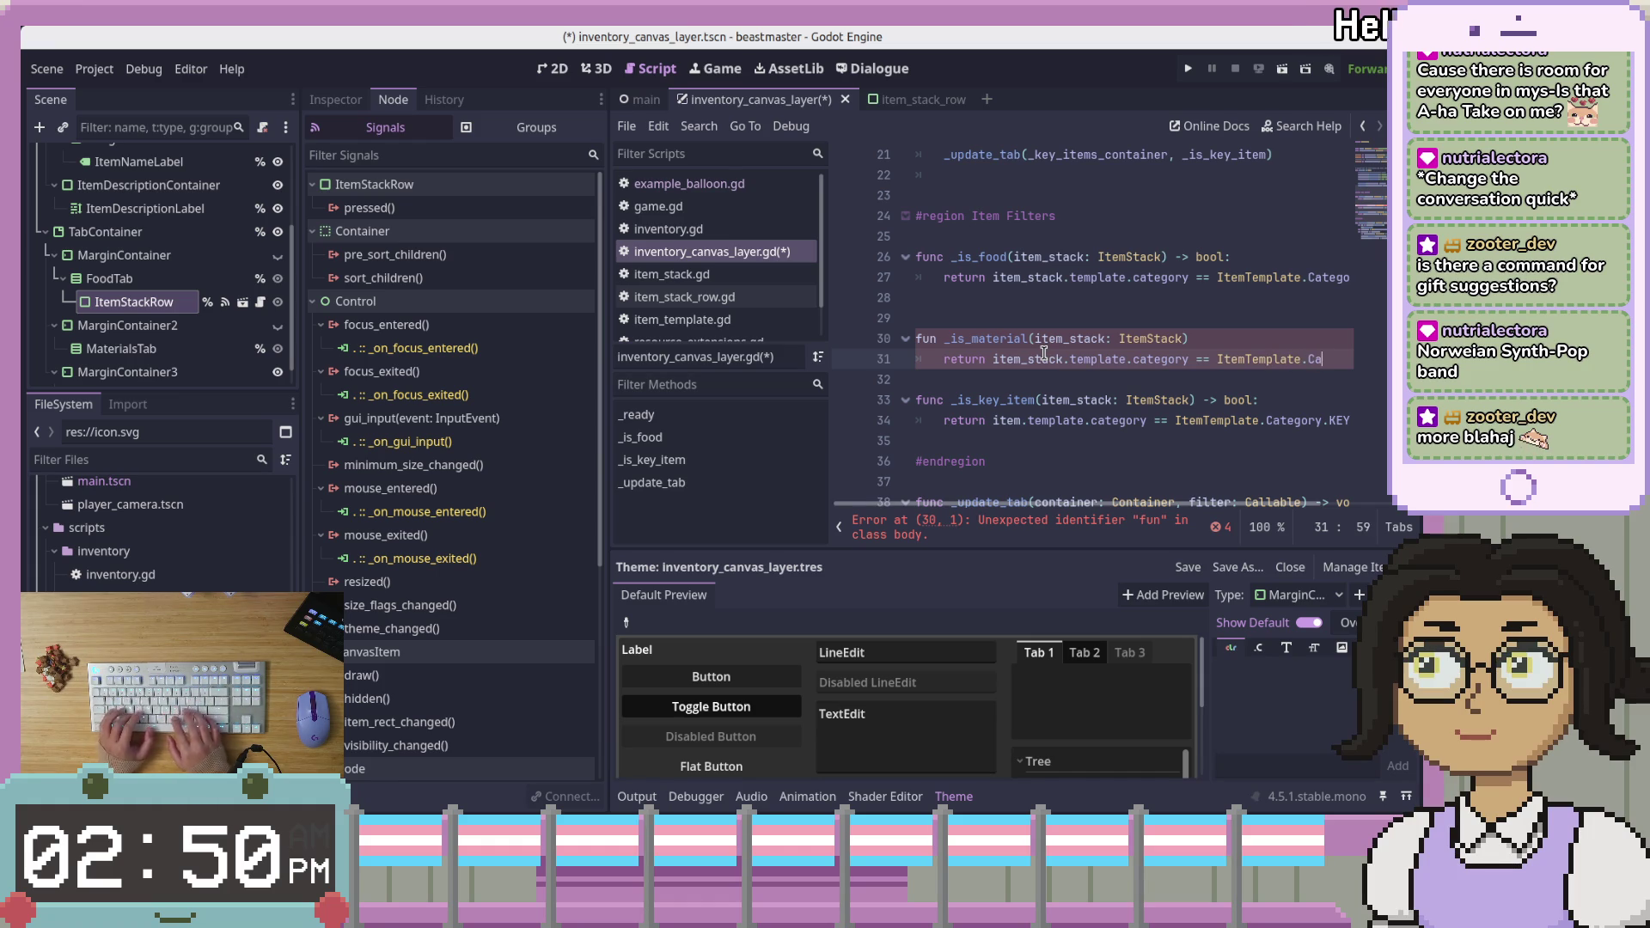
text(tegory.F)
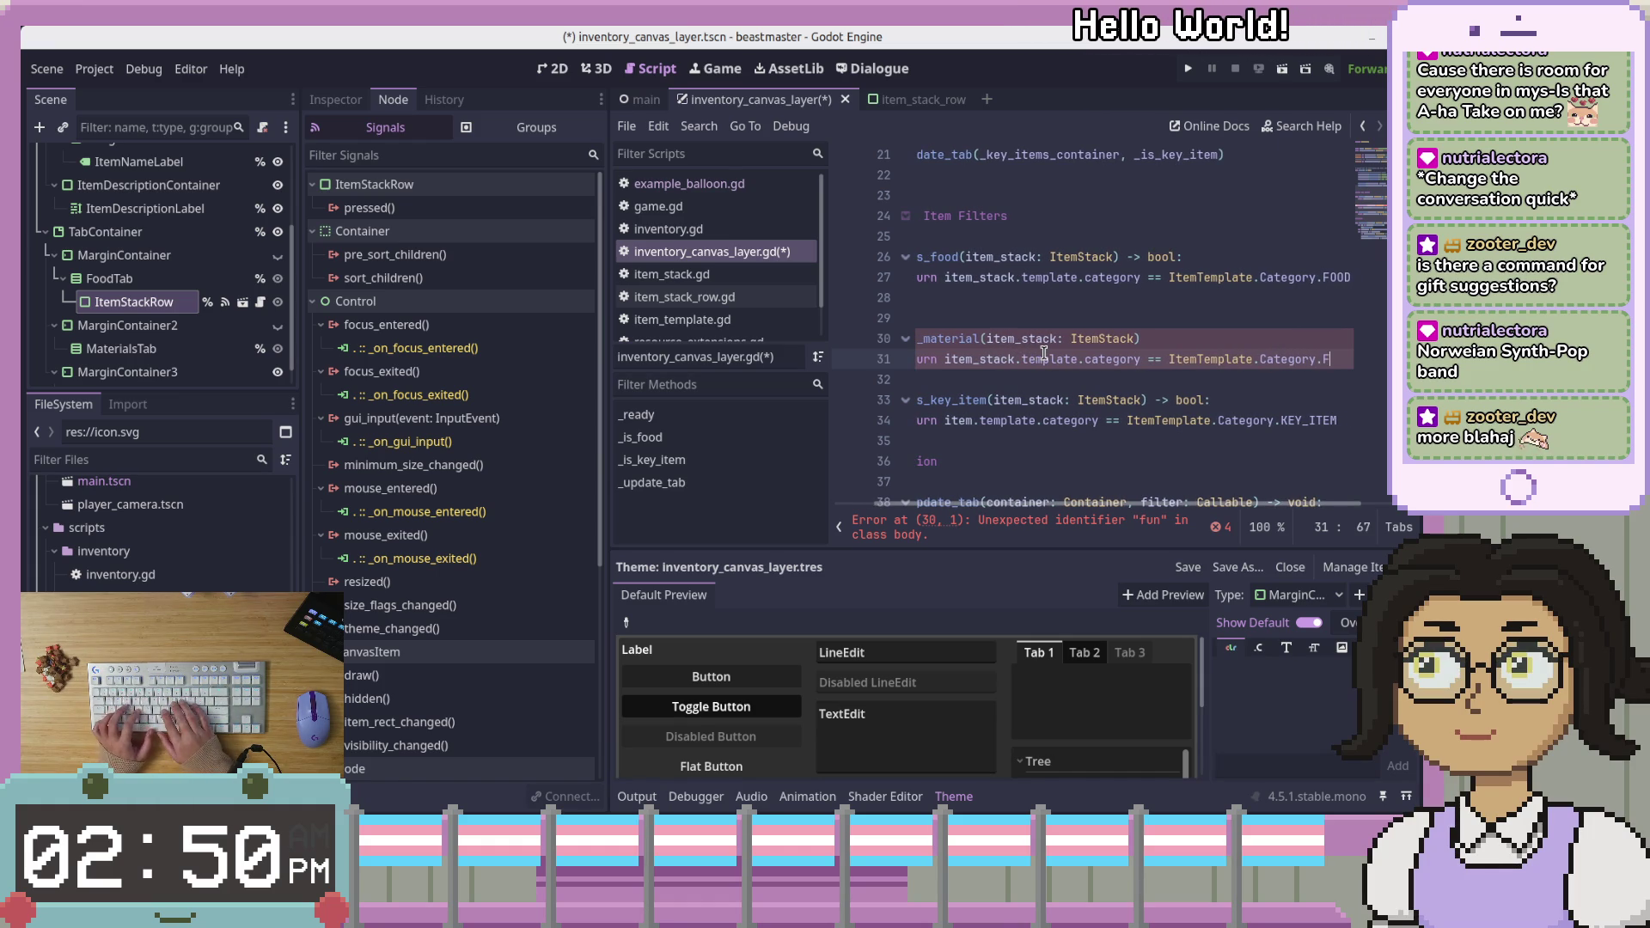
text(aterial)
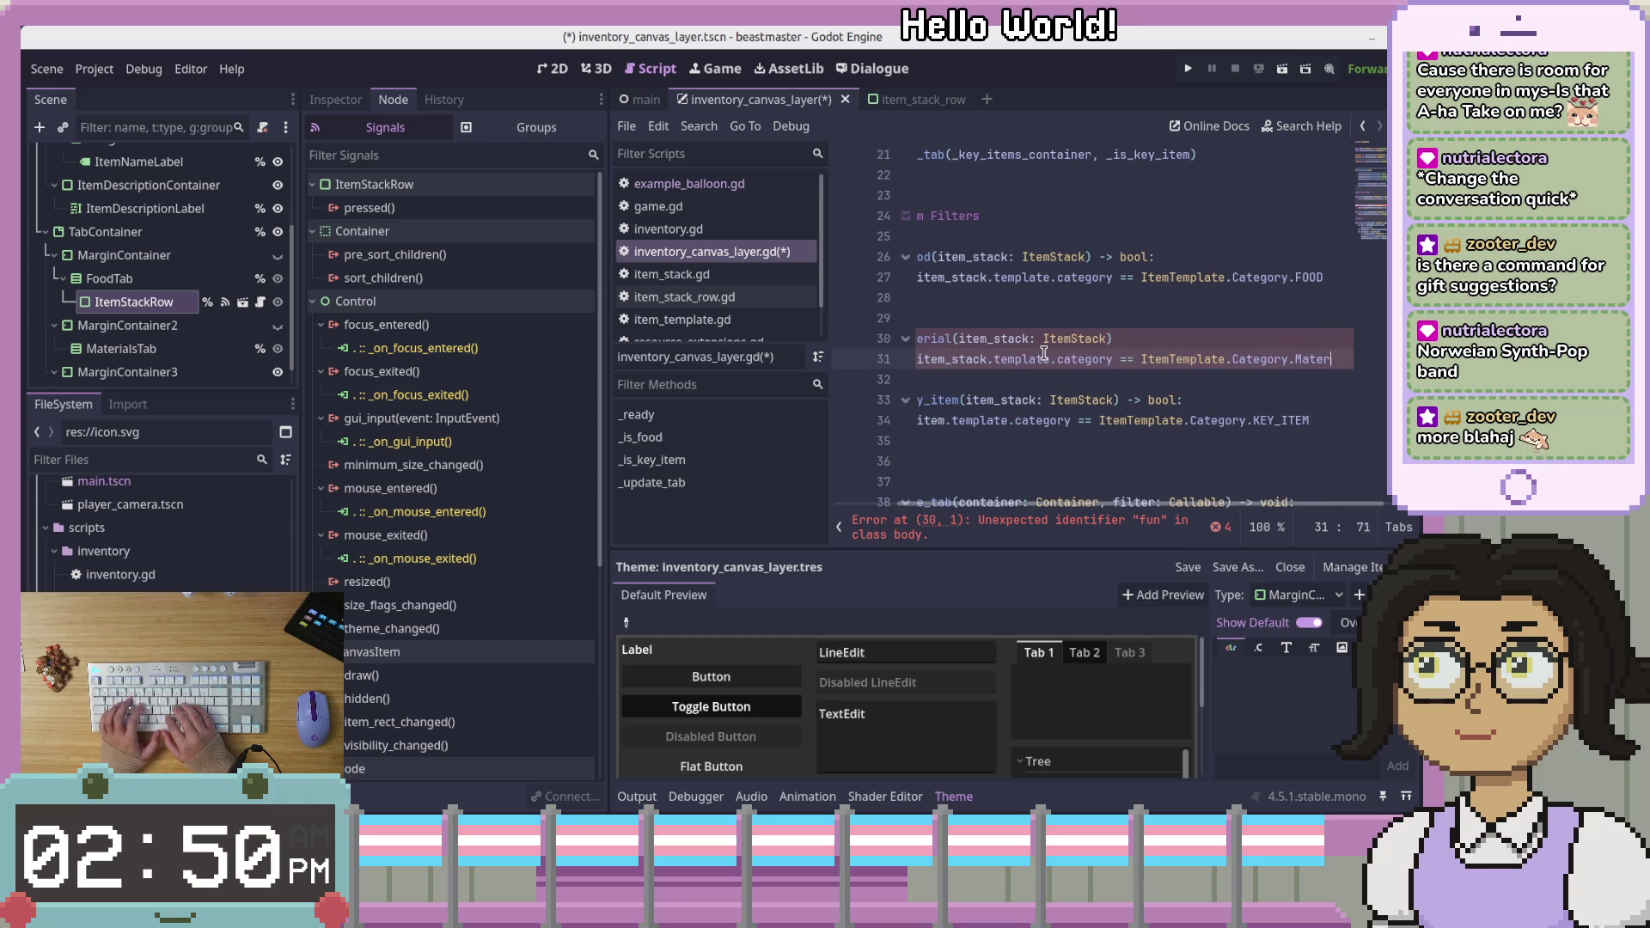
key(Up)
text(->)
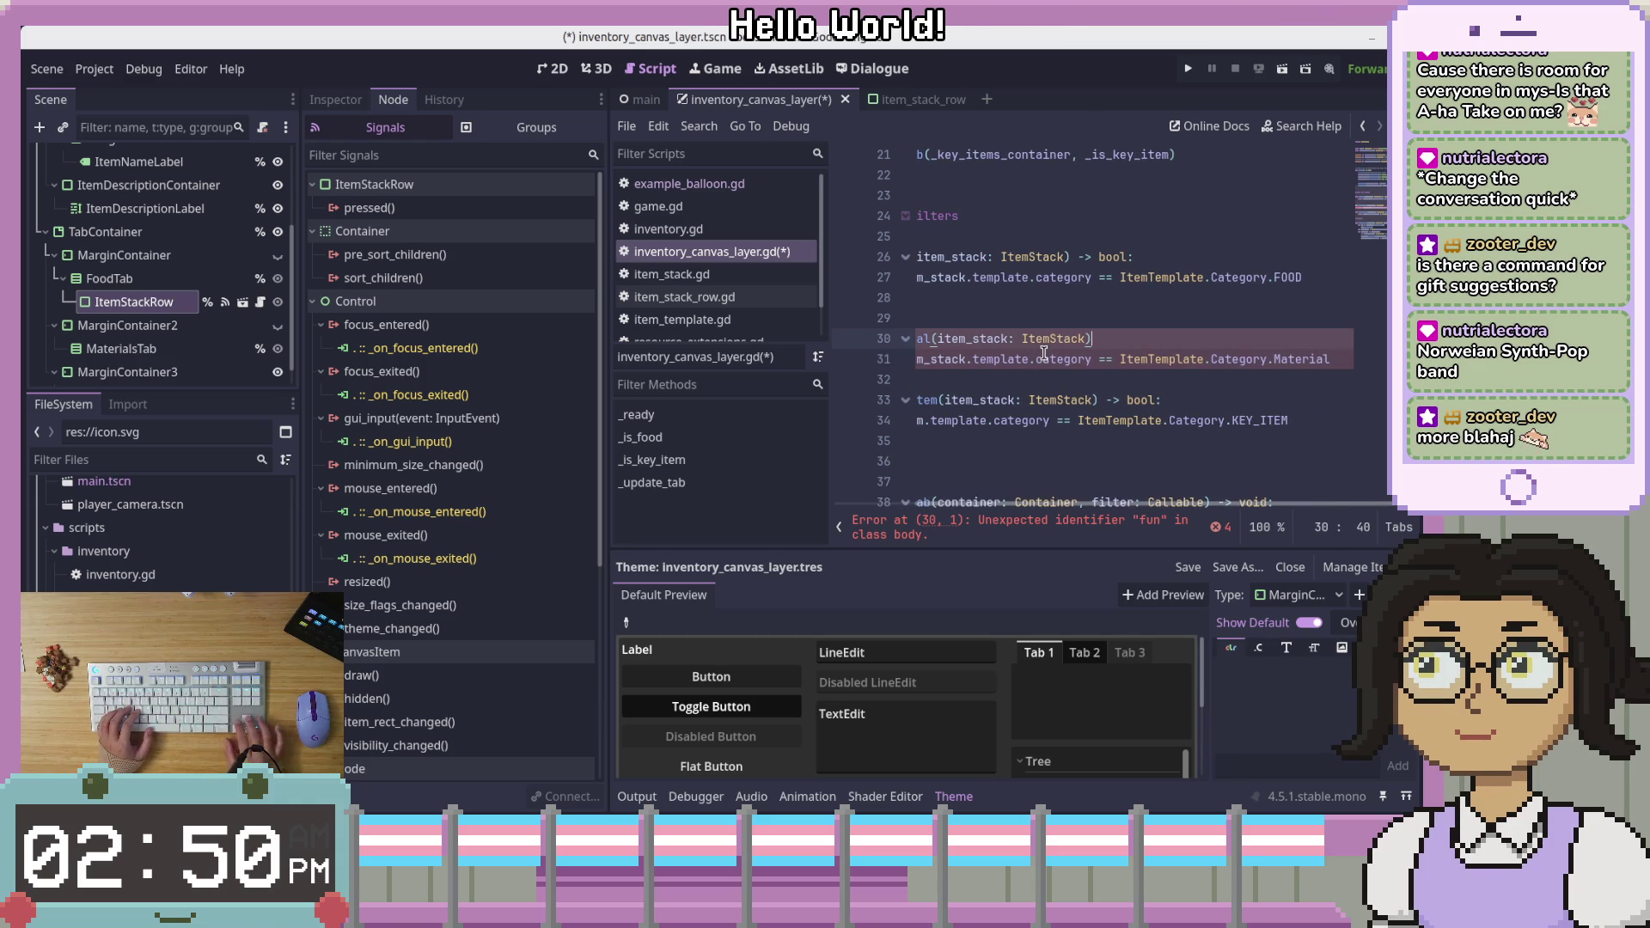
text( bool)
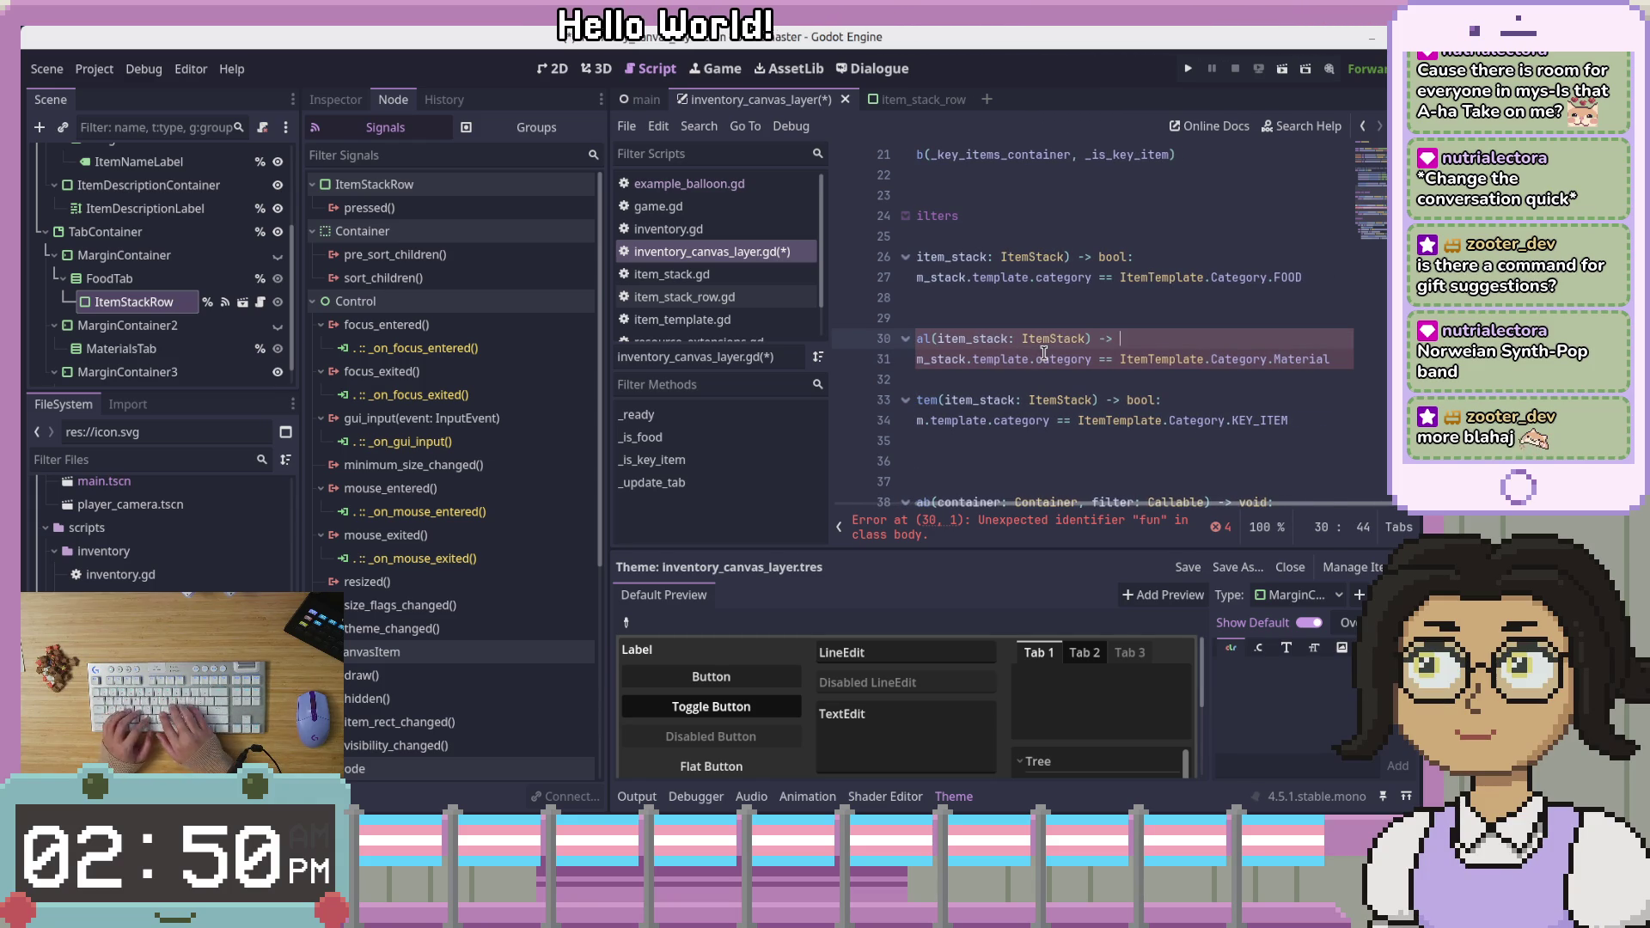
text(:)
key(ctrl+s)
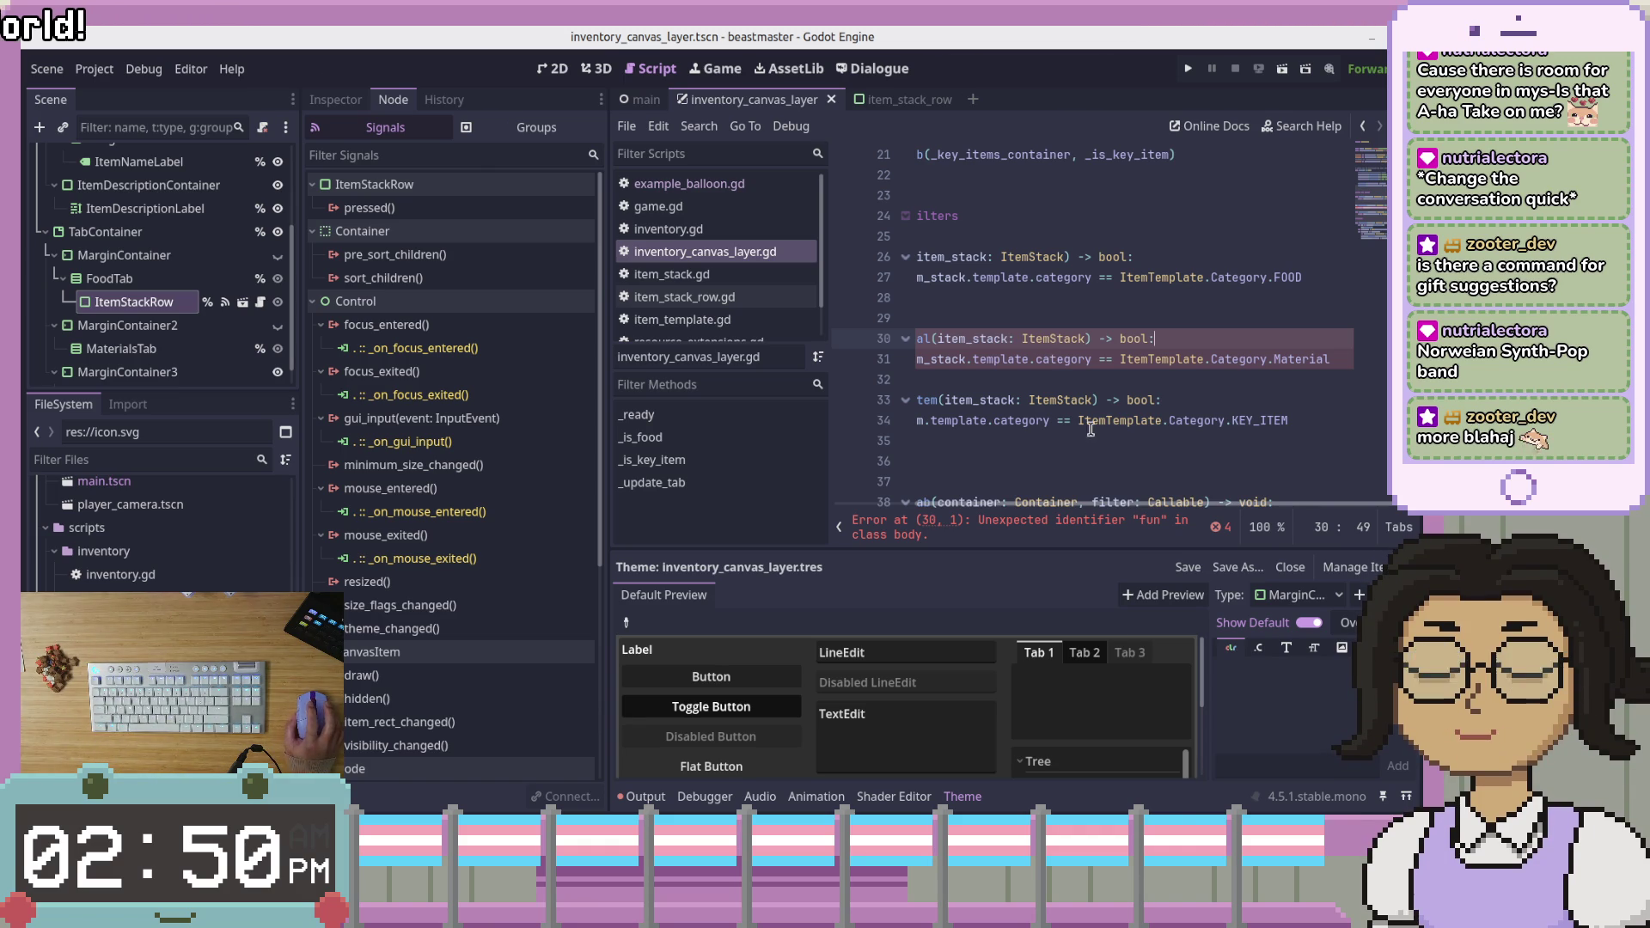
drag(1069, 507, 975, 507)
text(c)
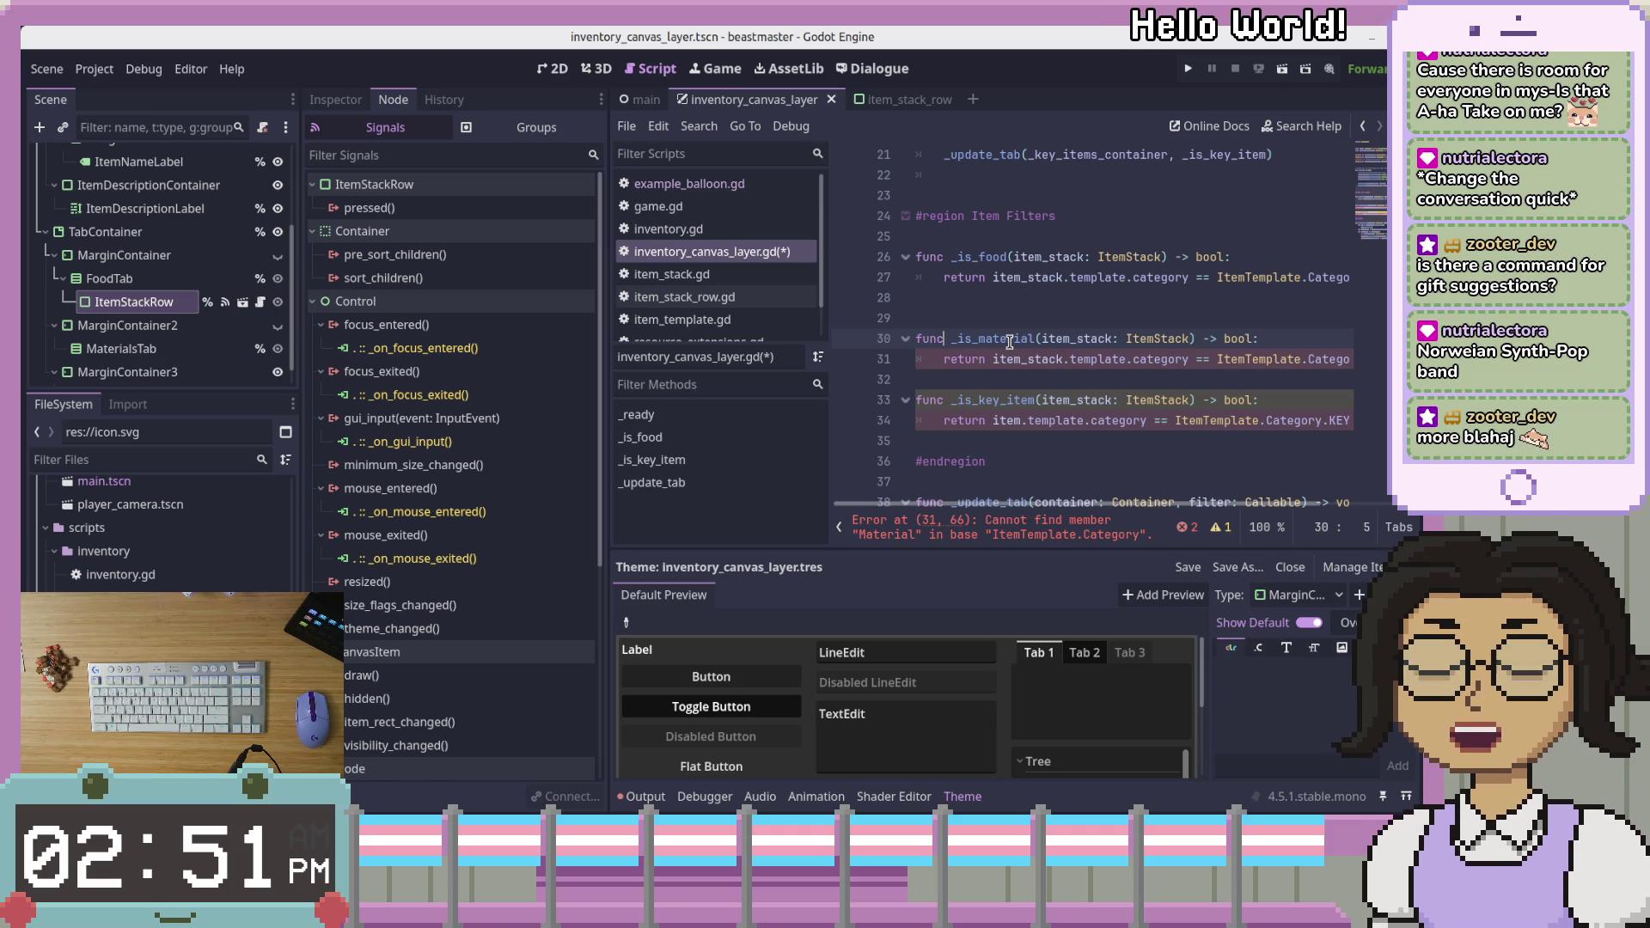
Correct 'fun' to 'func' in the line 30 _is_material declaration
click(1025, 354)
Change Category.Material to Category.MATERIAL and item to item_stack on line 34
scroll(1222, 503, right, 5)
click(1370, 367)
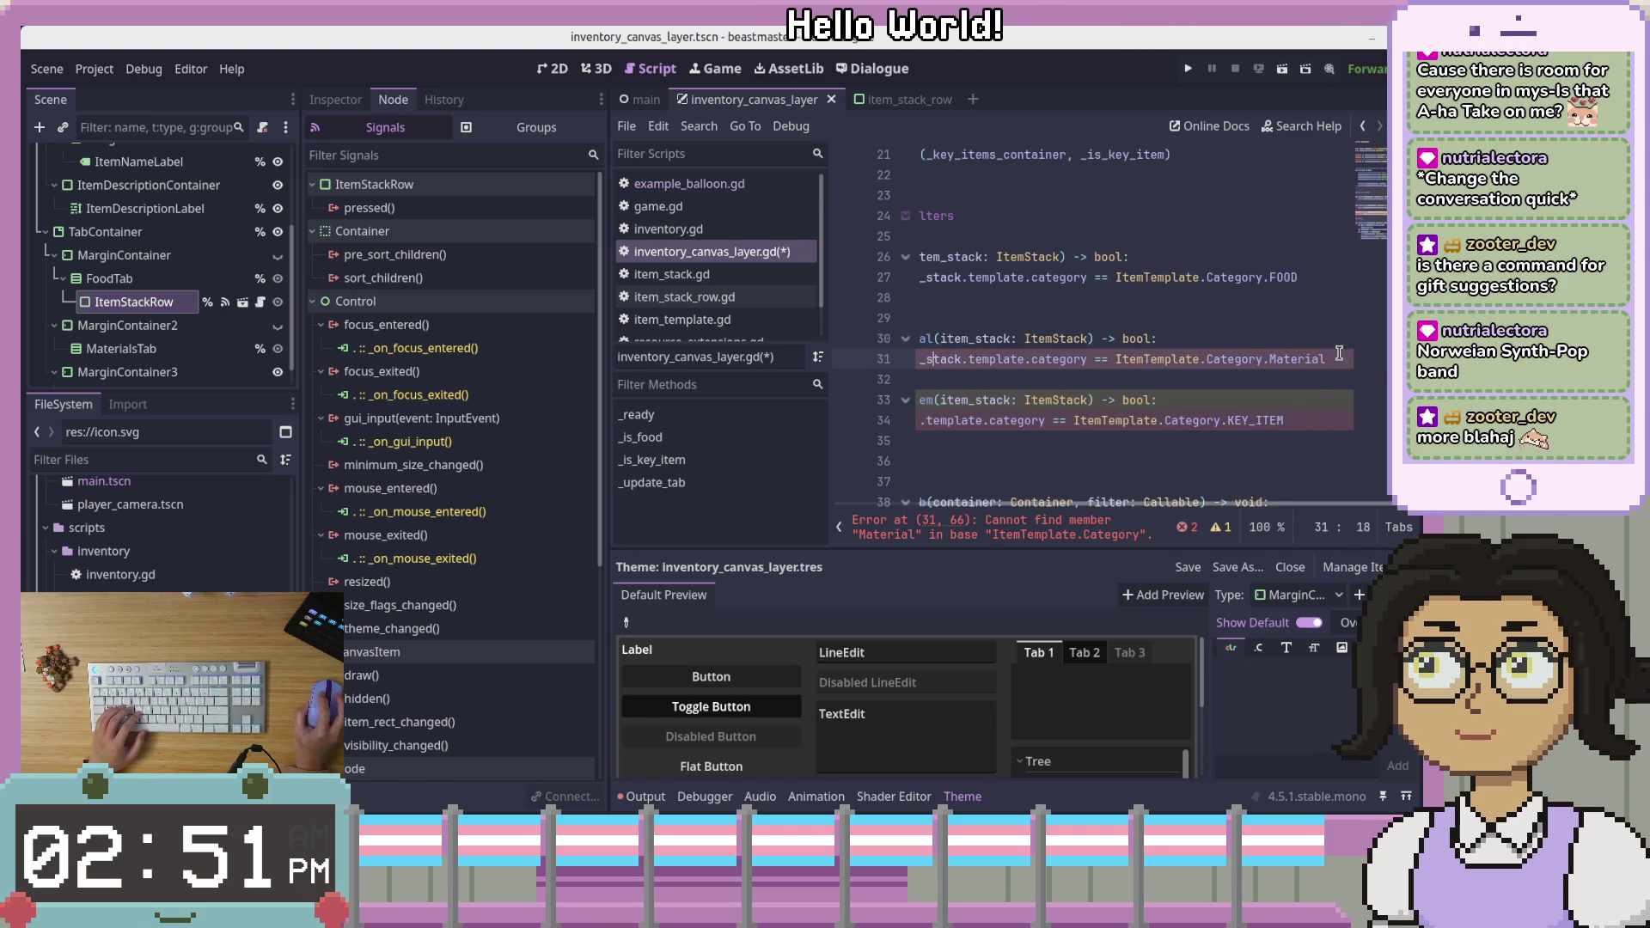
key(BackSpace)
key(BackSpace)
key(BackSpace)
key(BackSpace)
text(ATER)
key(Return)
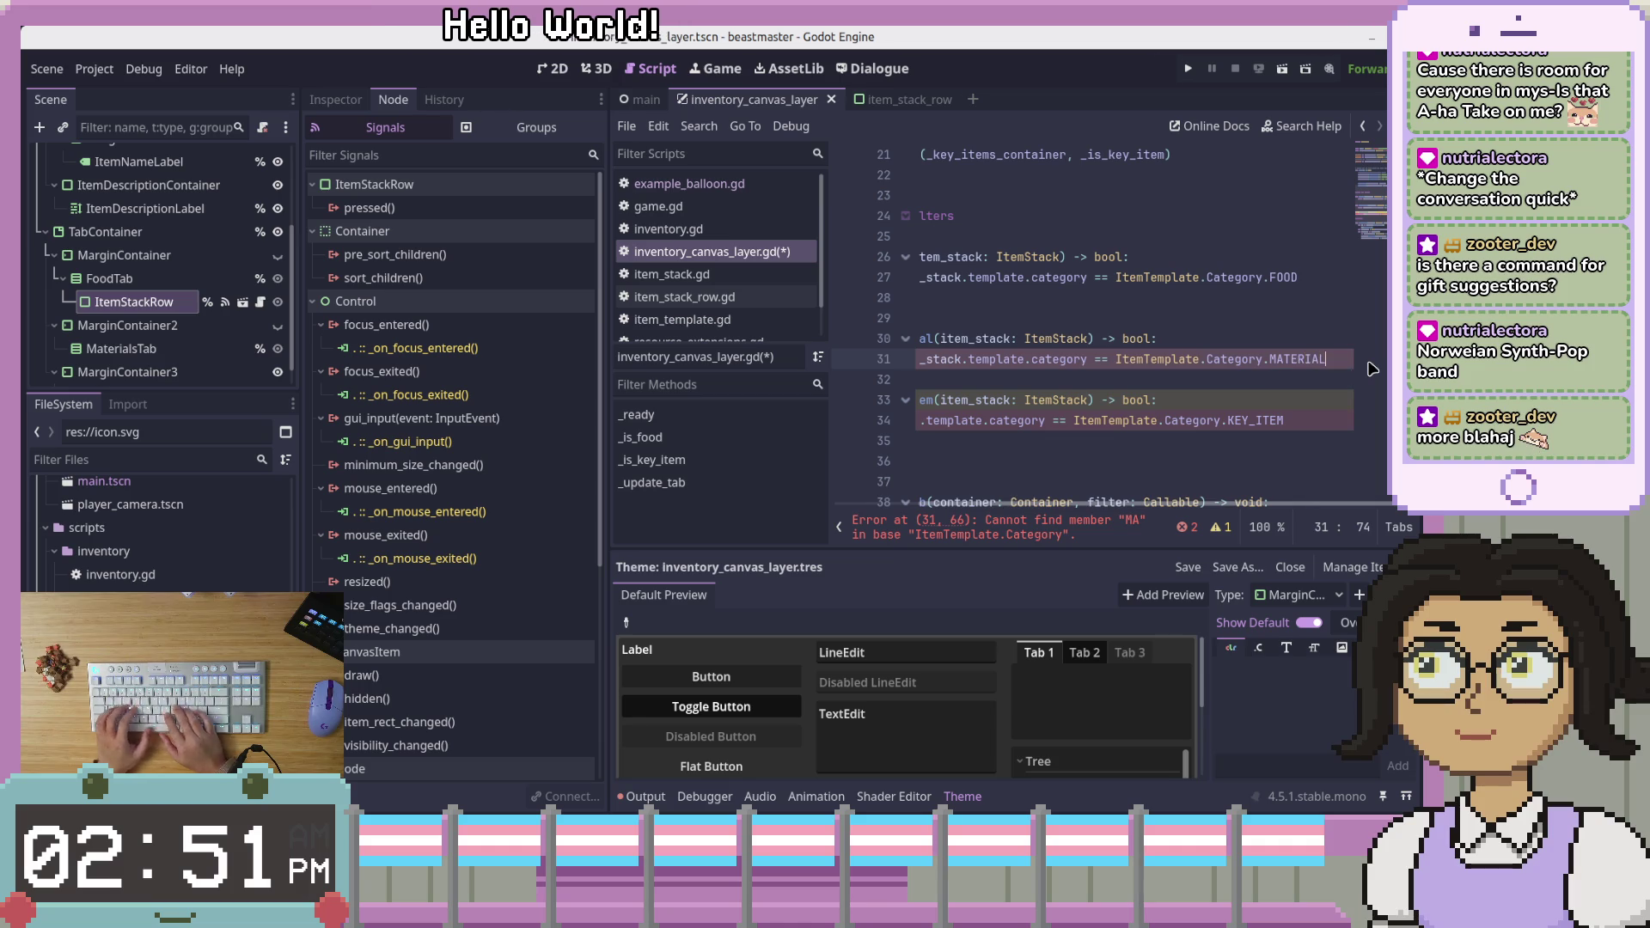
key(Down)
key(Down)
key(Down)
key(Home)
key(ctrl+Right)
key(ctrl+Right)
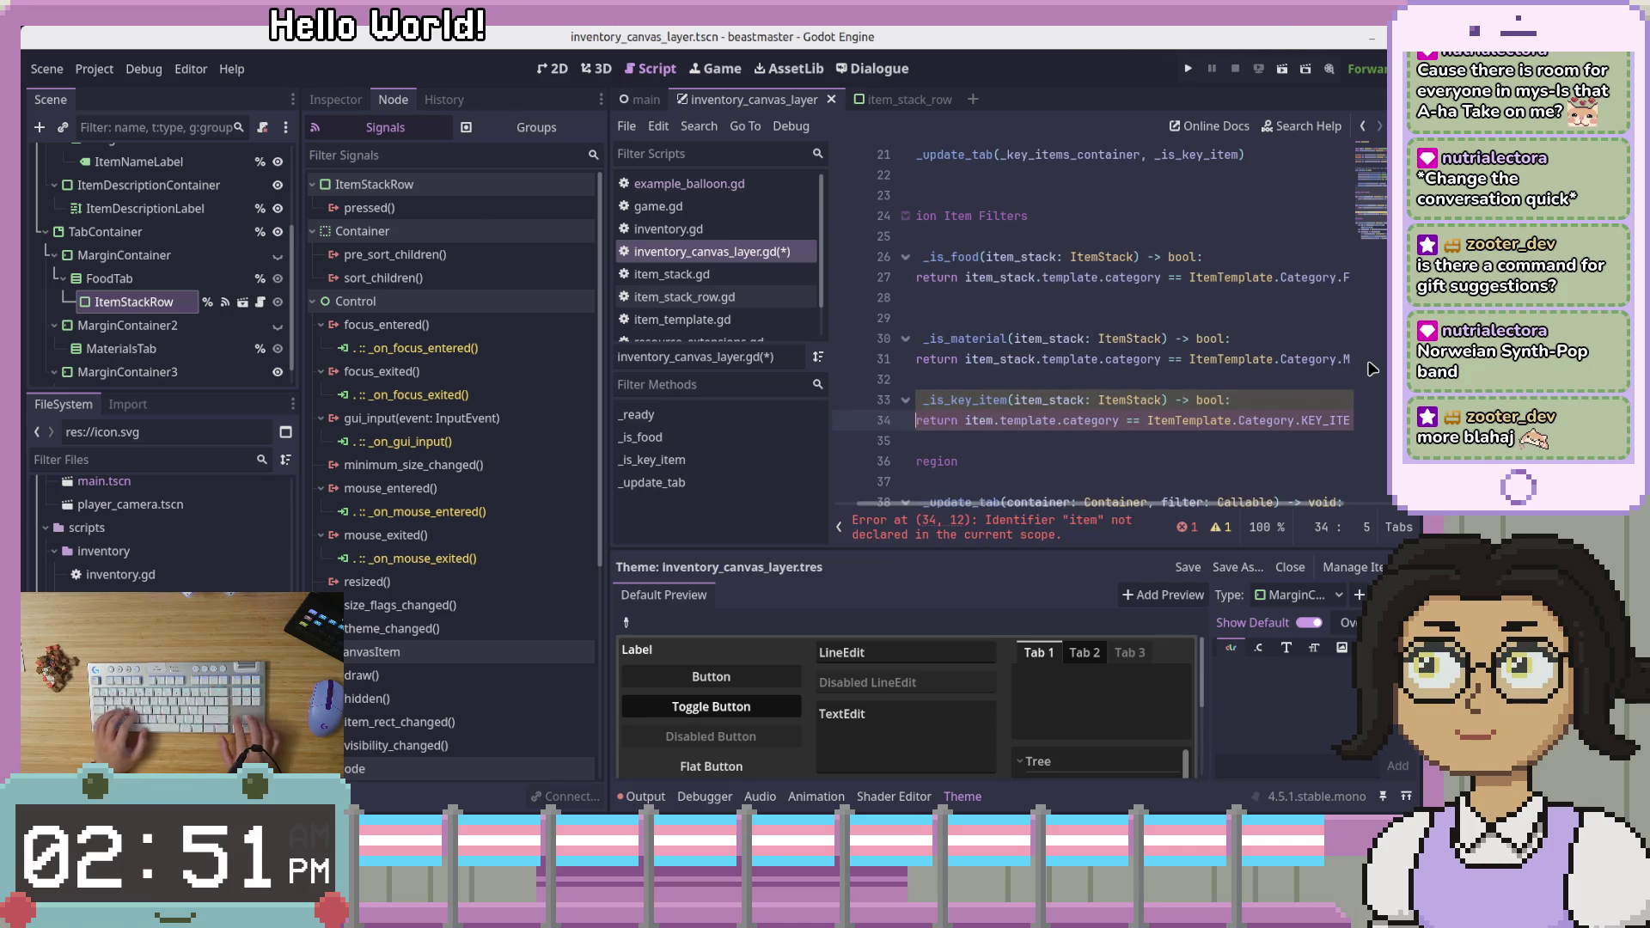
text(_stack)
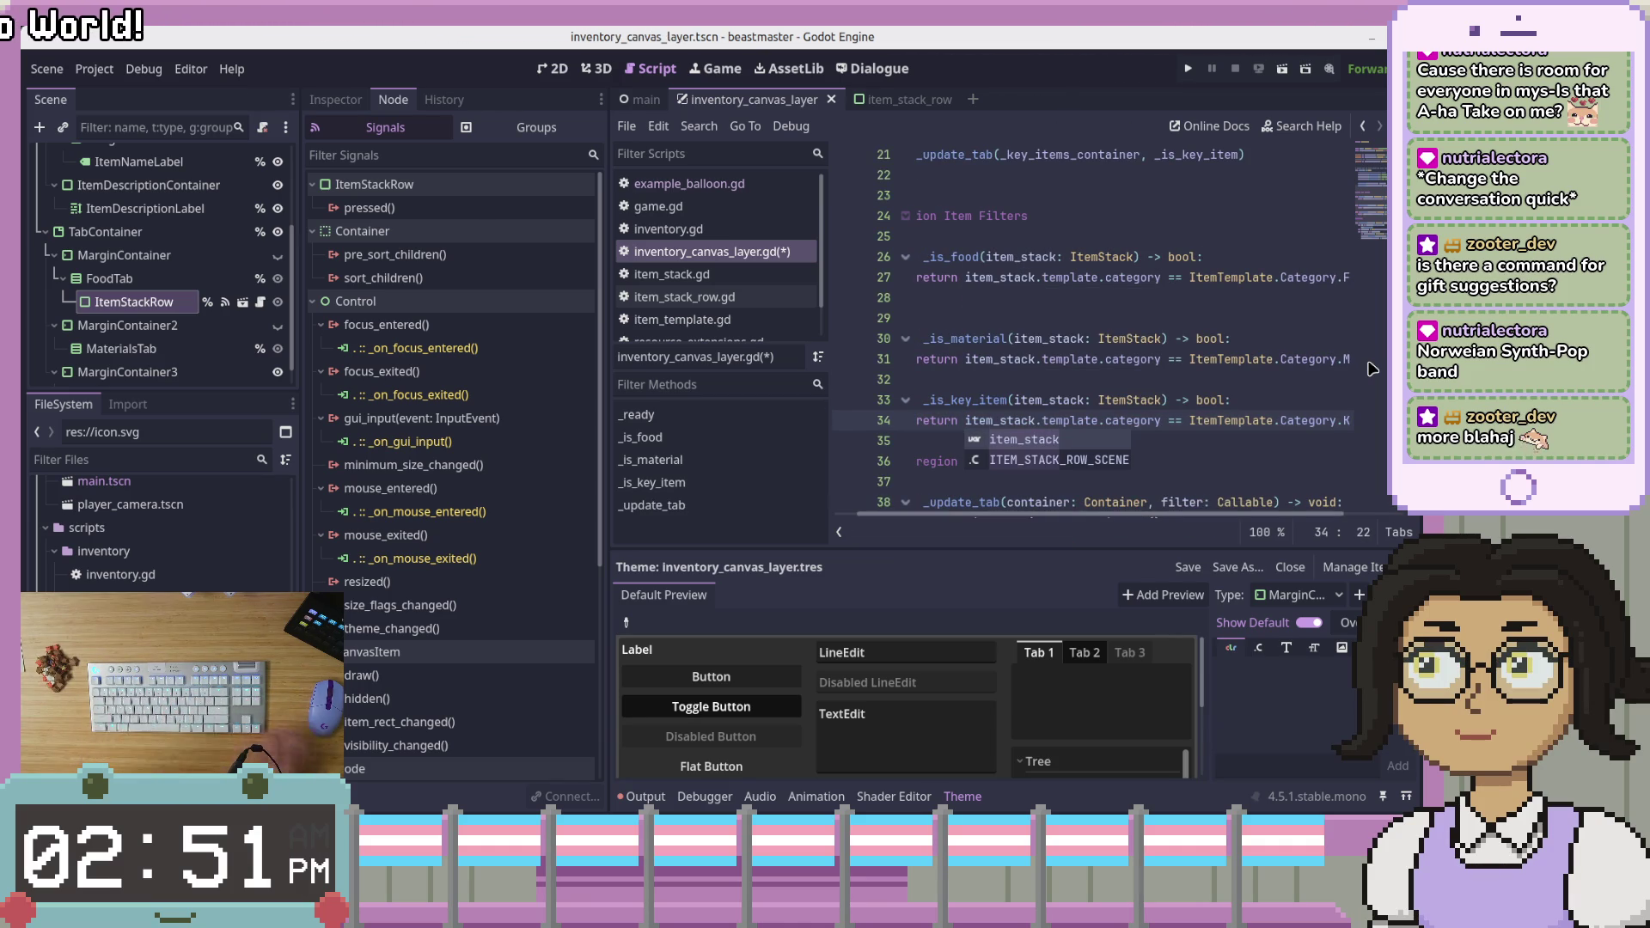
click(1120, 420)
scroll(975, 511, left, 2)
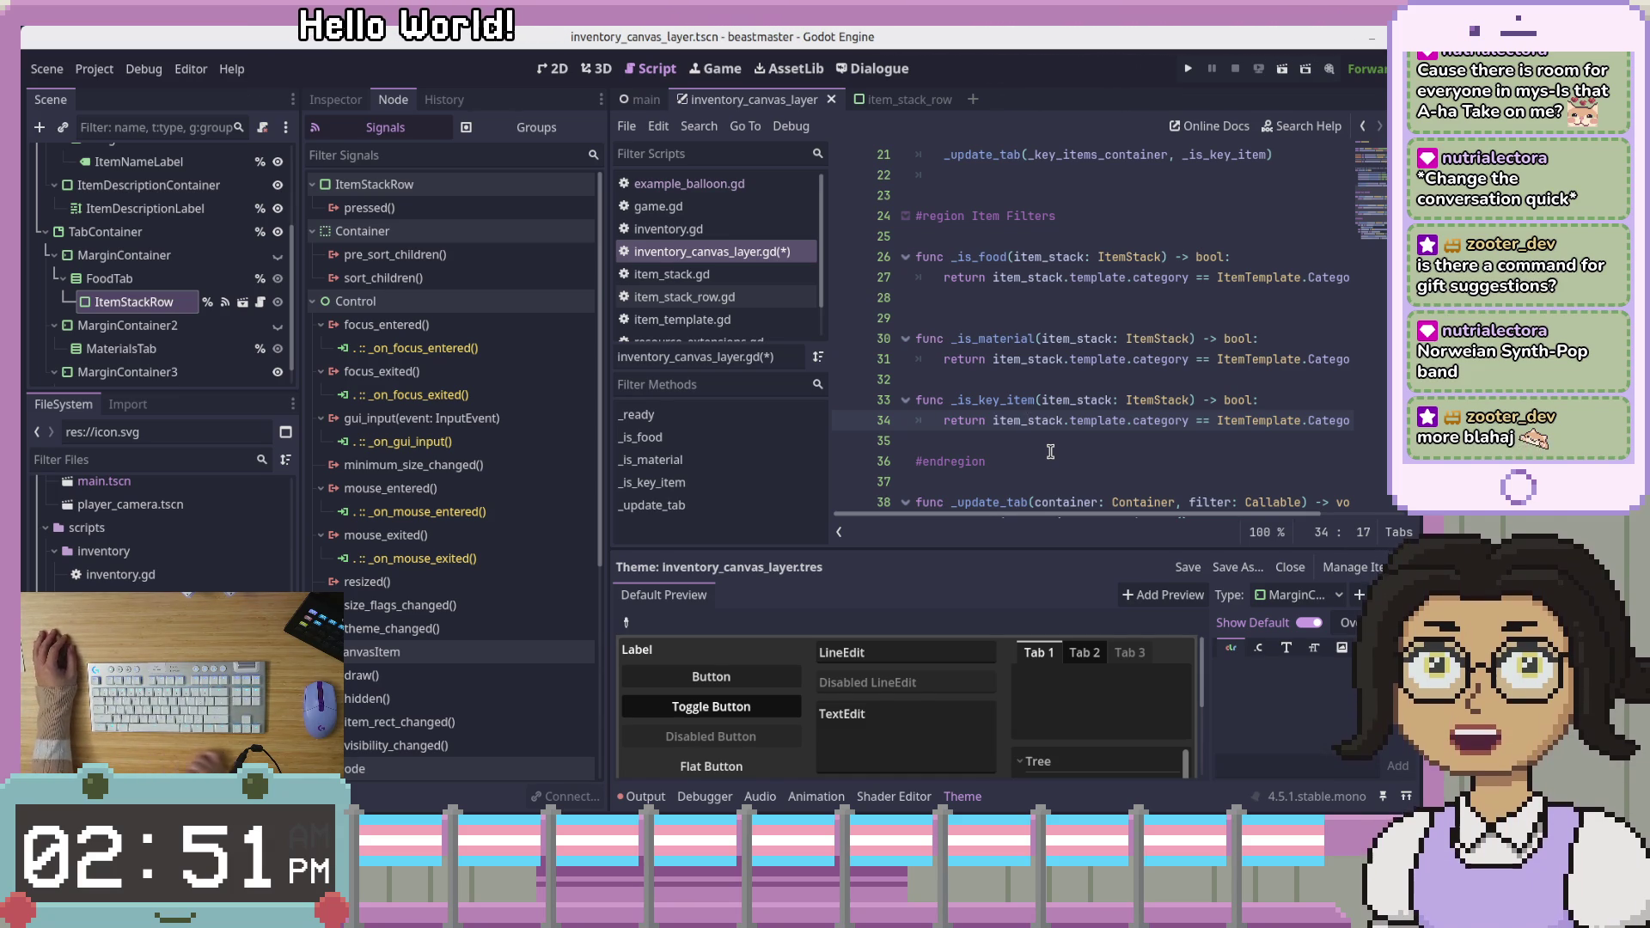
Add a blank line between _is_material and _is_key_item and save the script
mouse_move(1022, 514)
mouse_down()
mouse_move(1109, 519)
mouse_move(976, 511)
mouse_up()
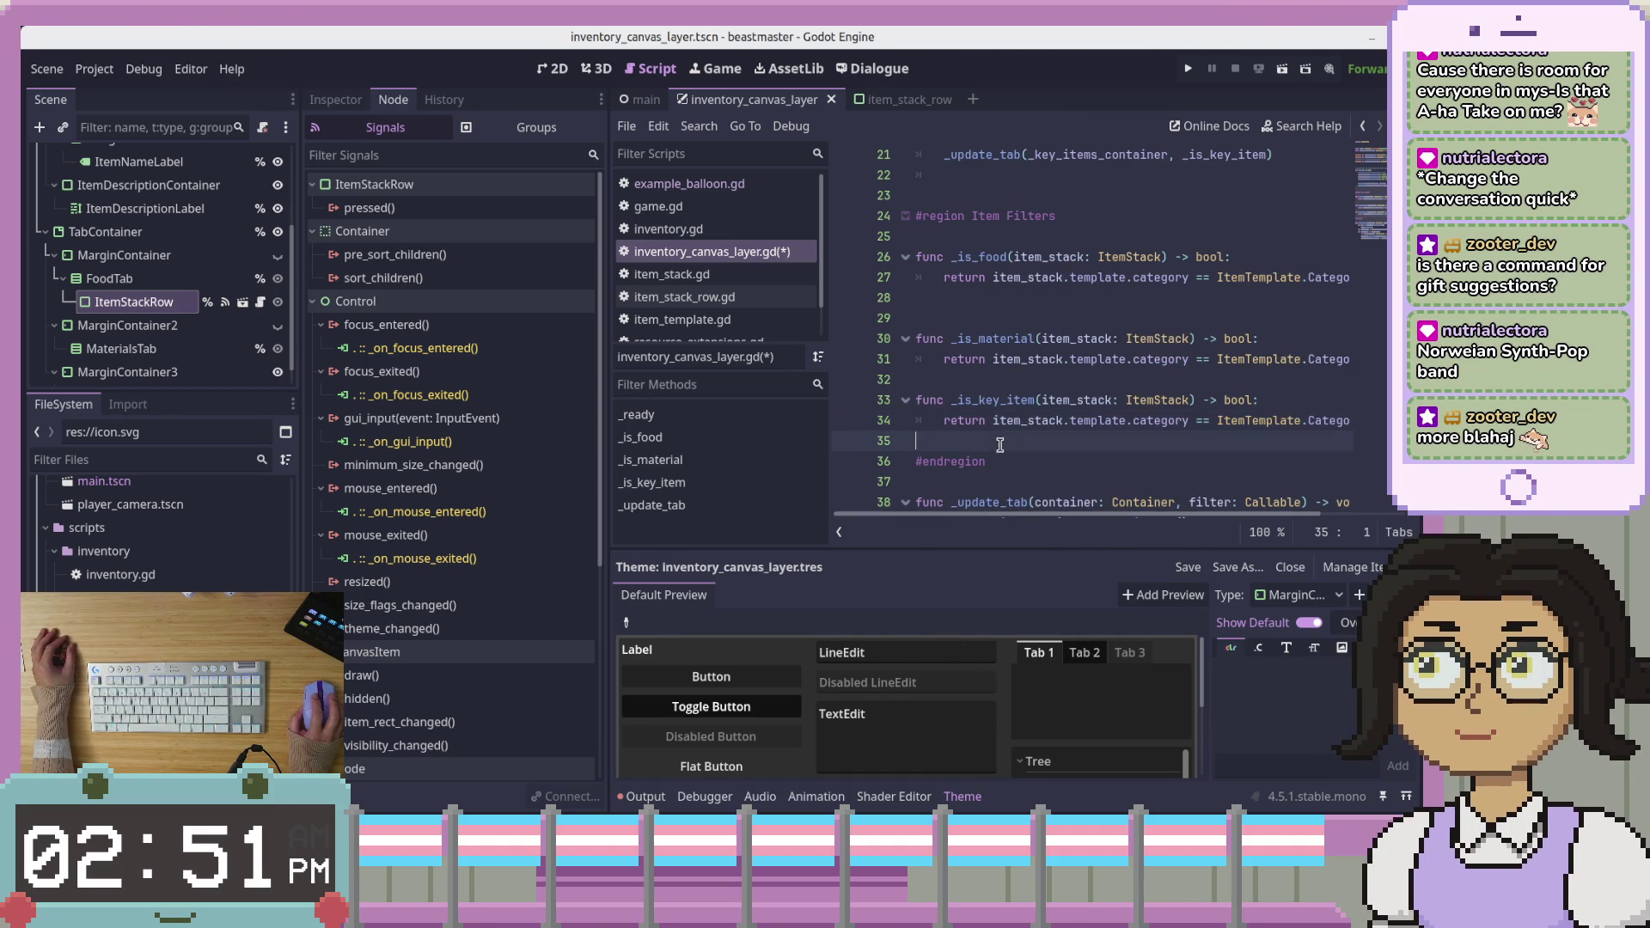
click(1055, 379)
key(Return)
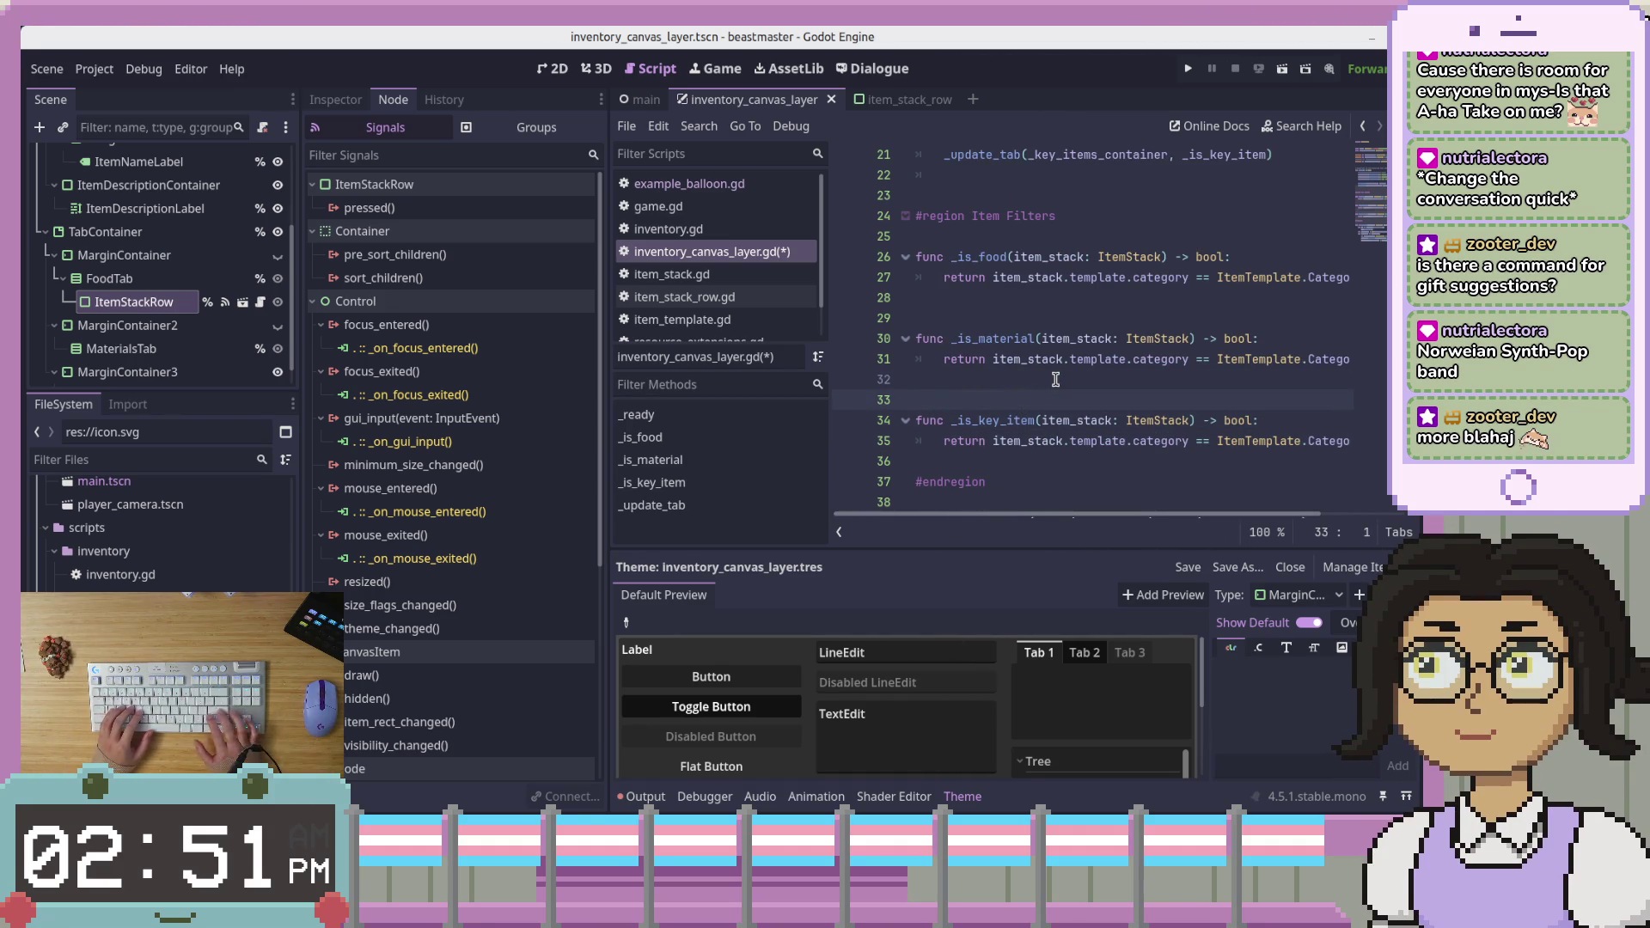
key(ctrl+s)
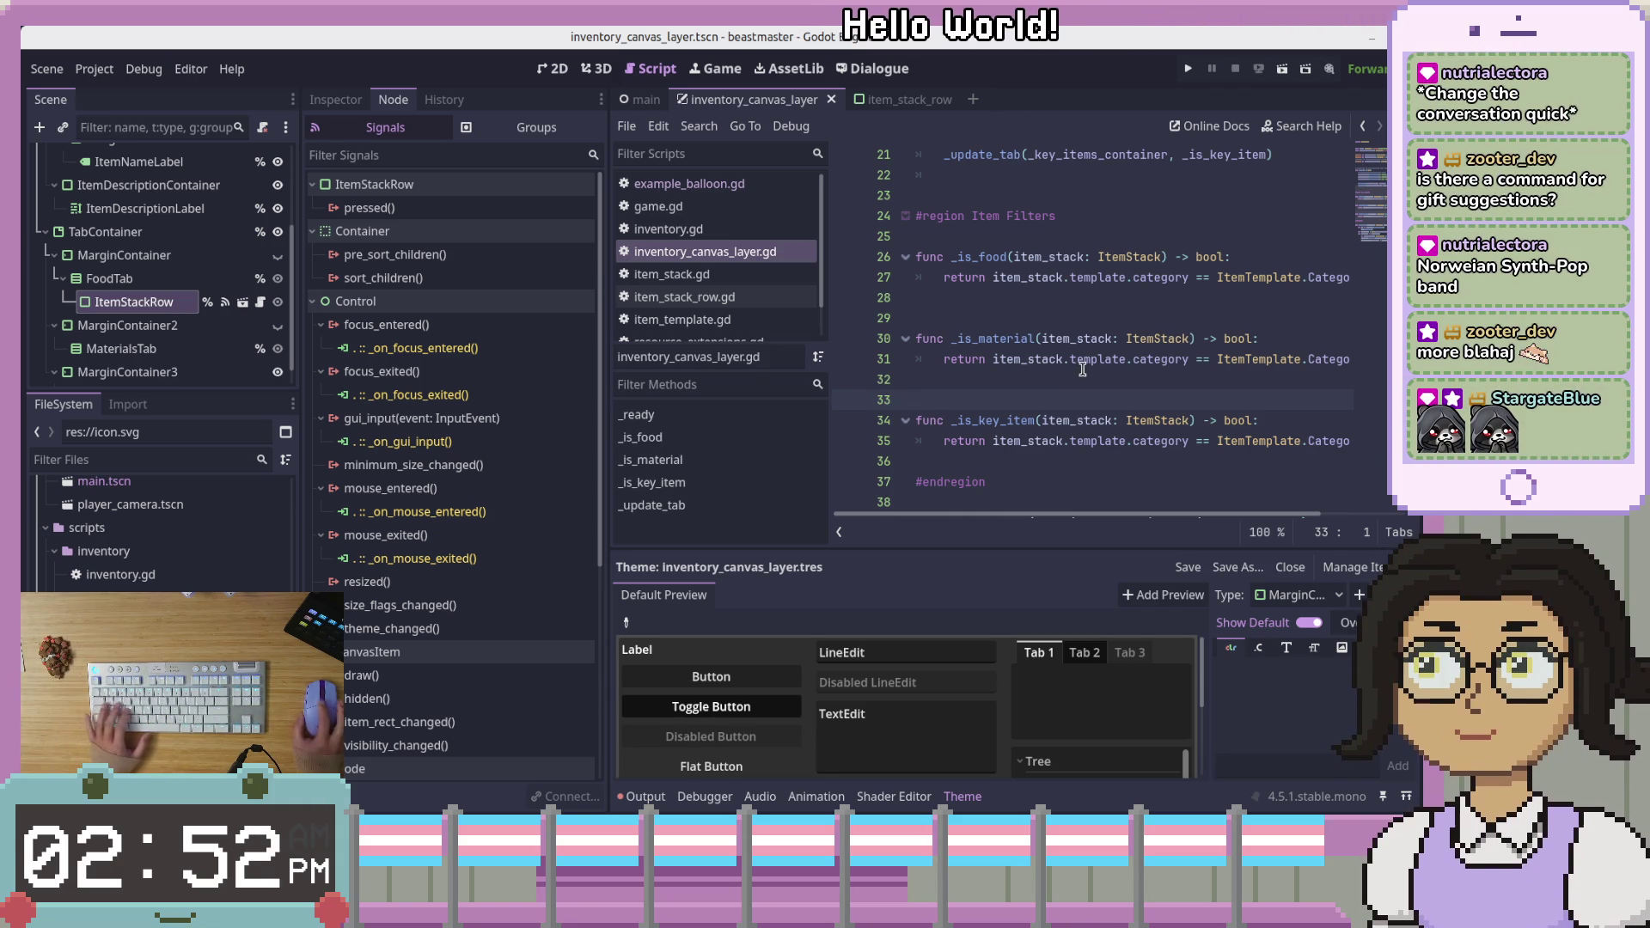
Collapse the Item Filters region
click(1044, 459)
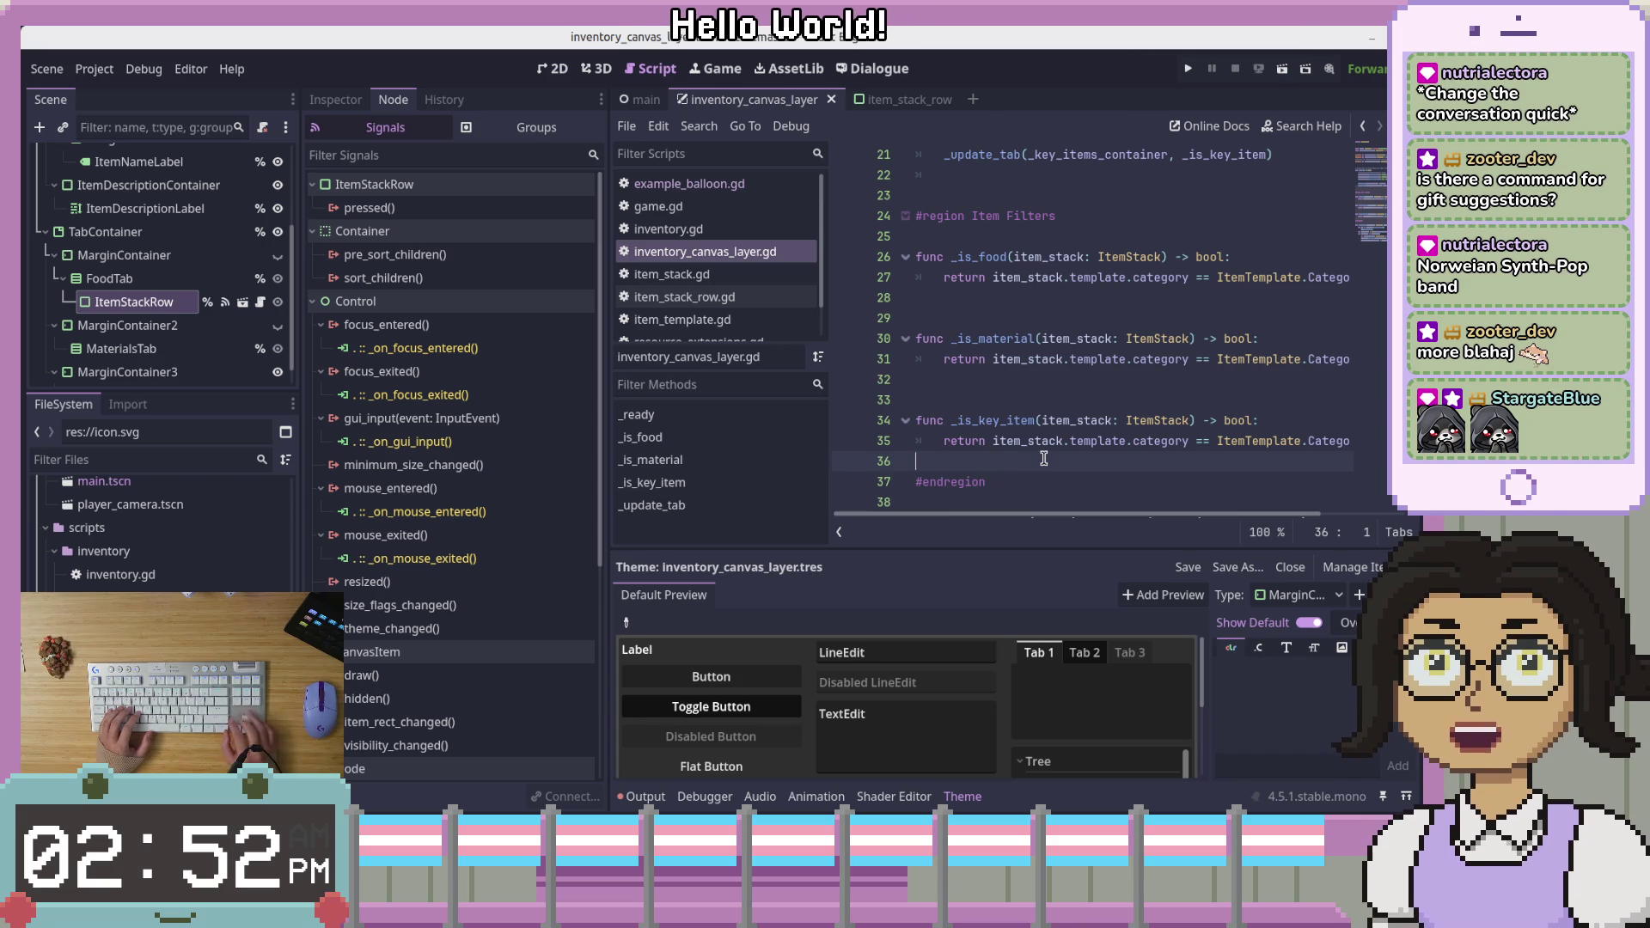
key(Down)
key(Down)
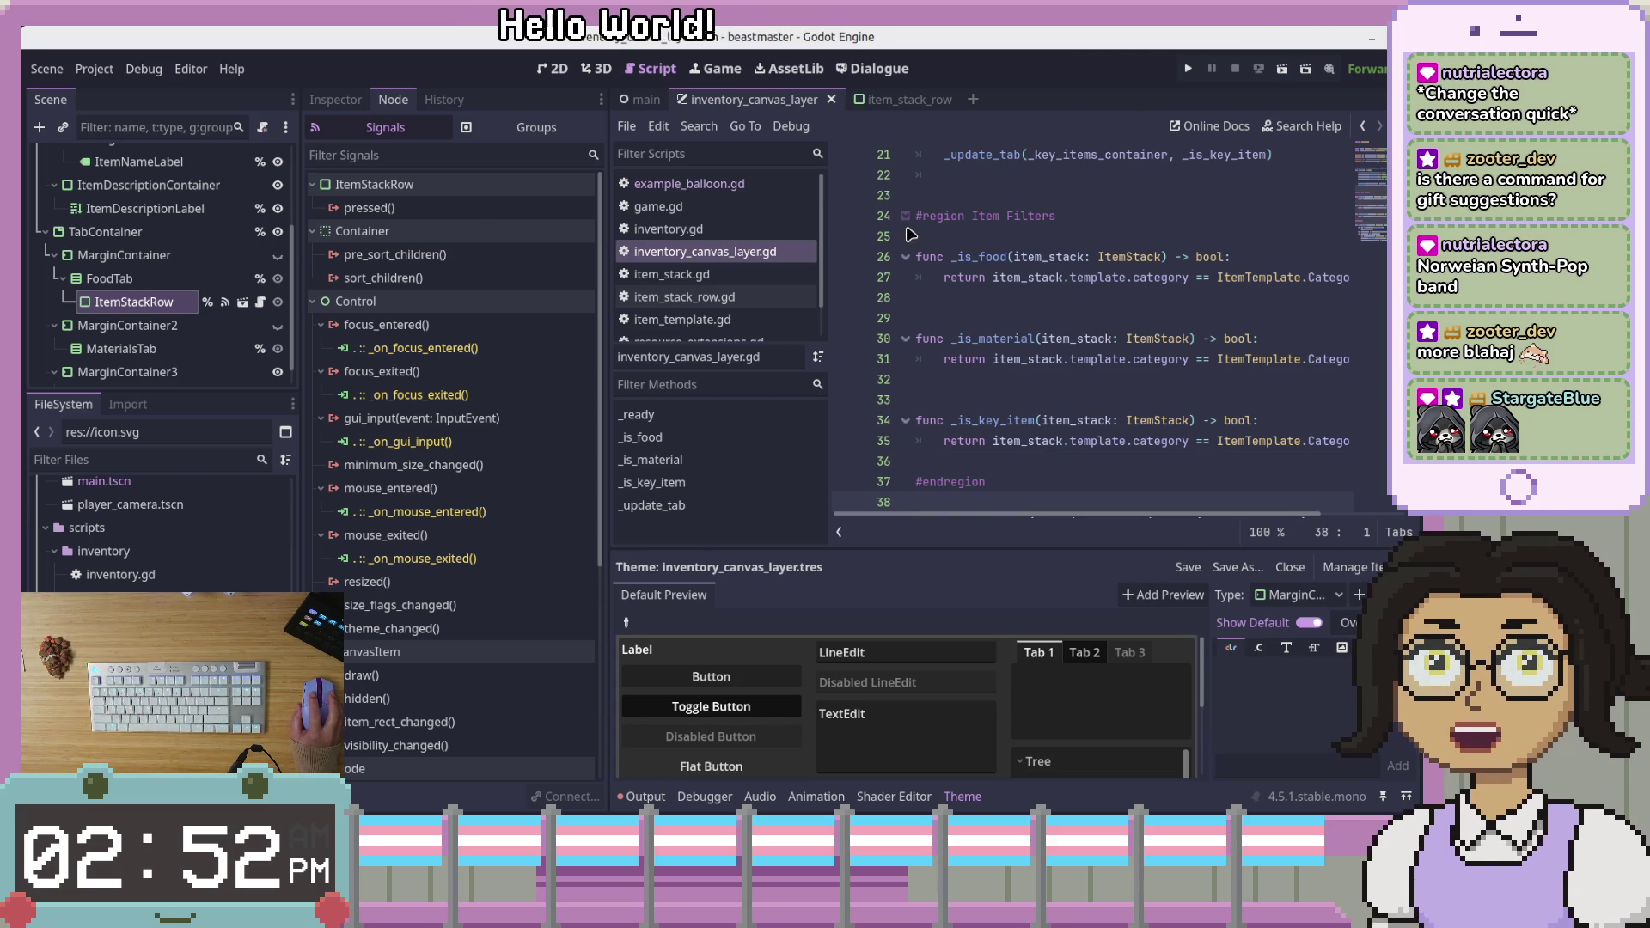
click(906, 216)
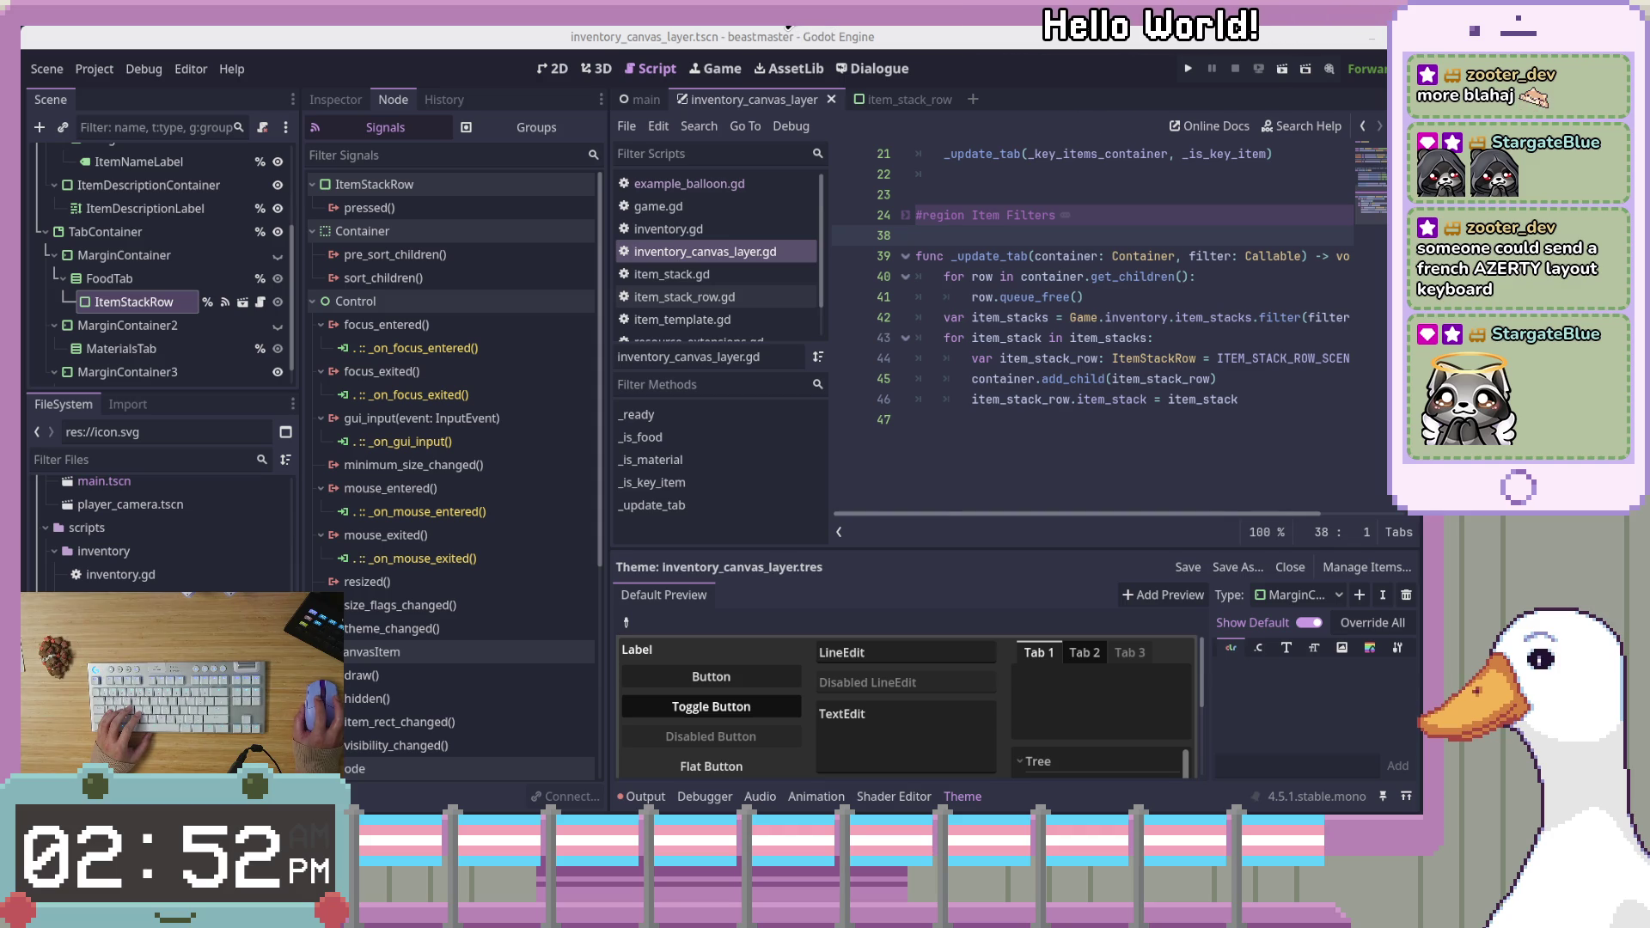
click(1049, 358)
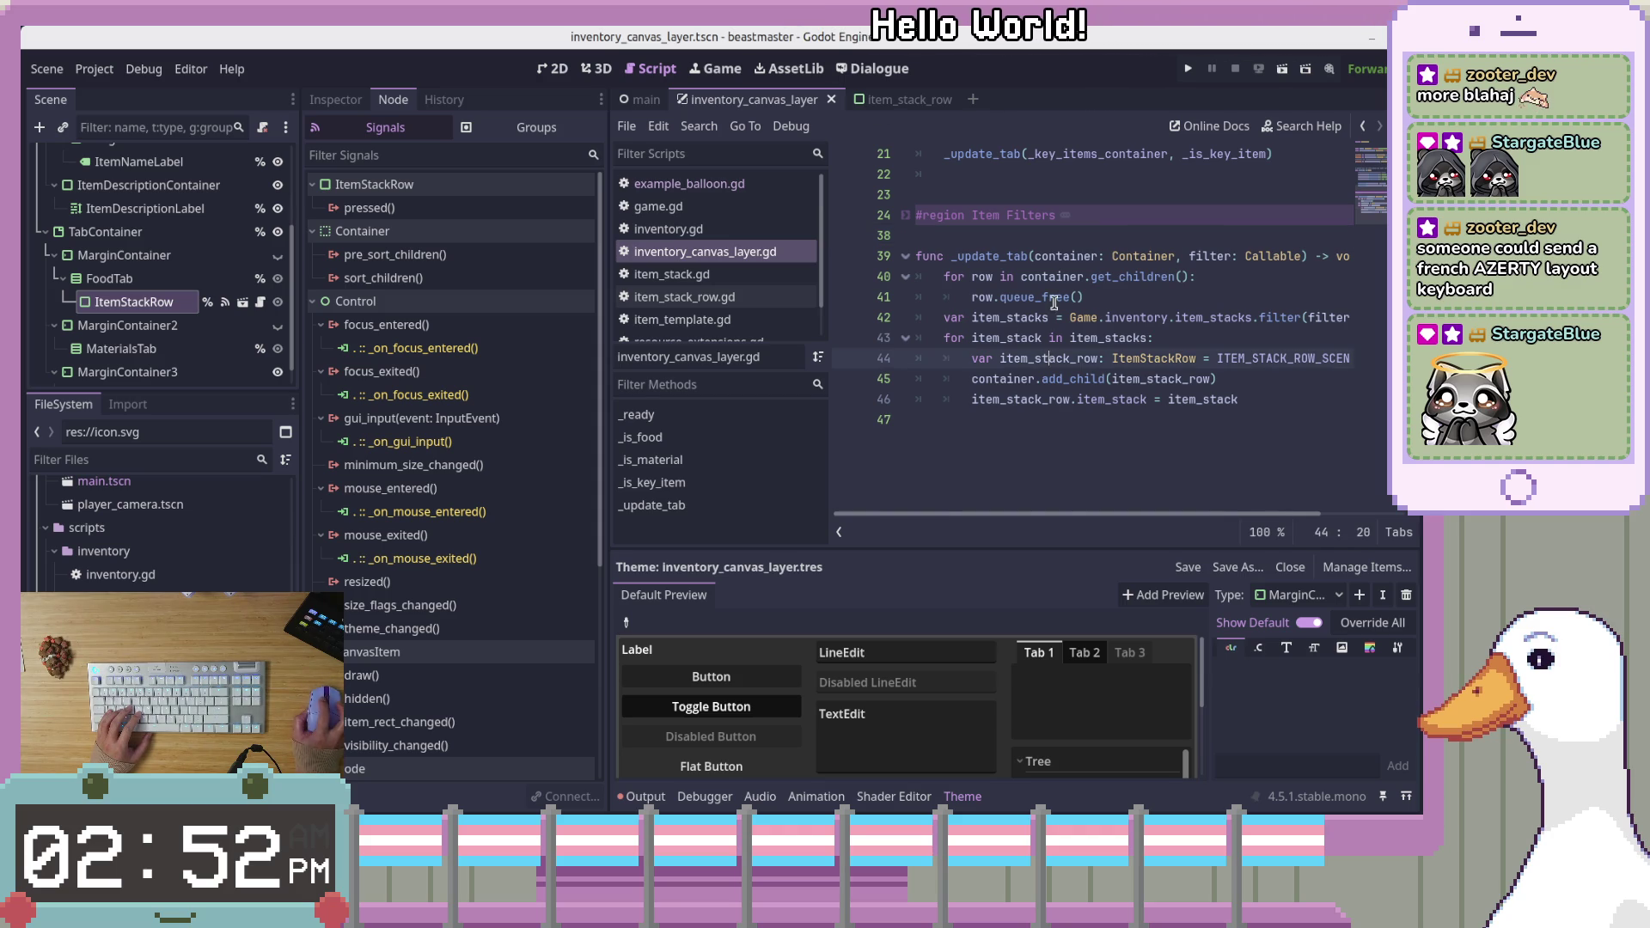
mouse_move(1052, 302)
scroll(1052, 302, up, 5)
scroll(1052, 302, down, 2)
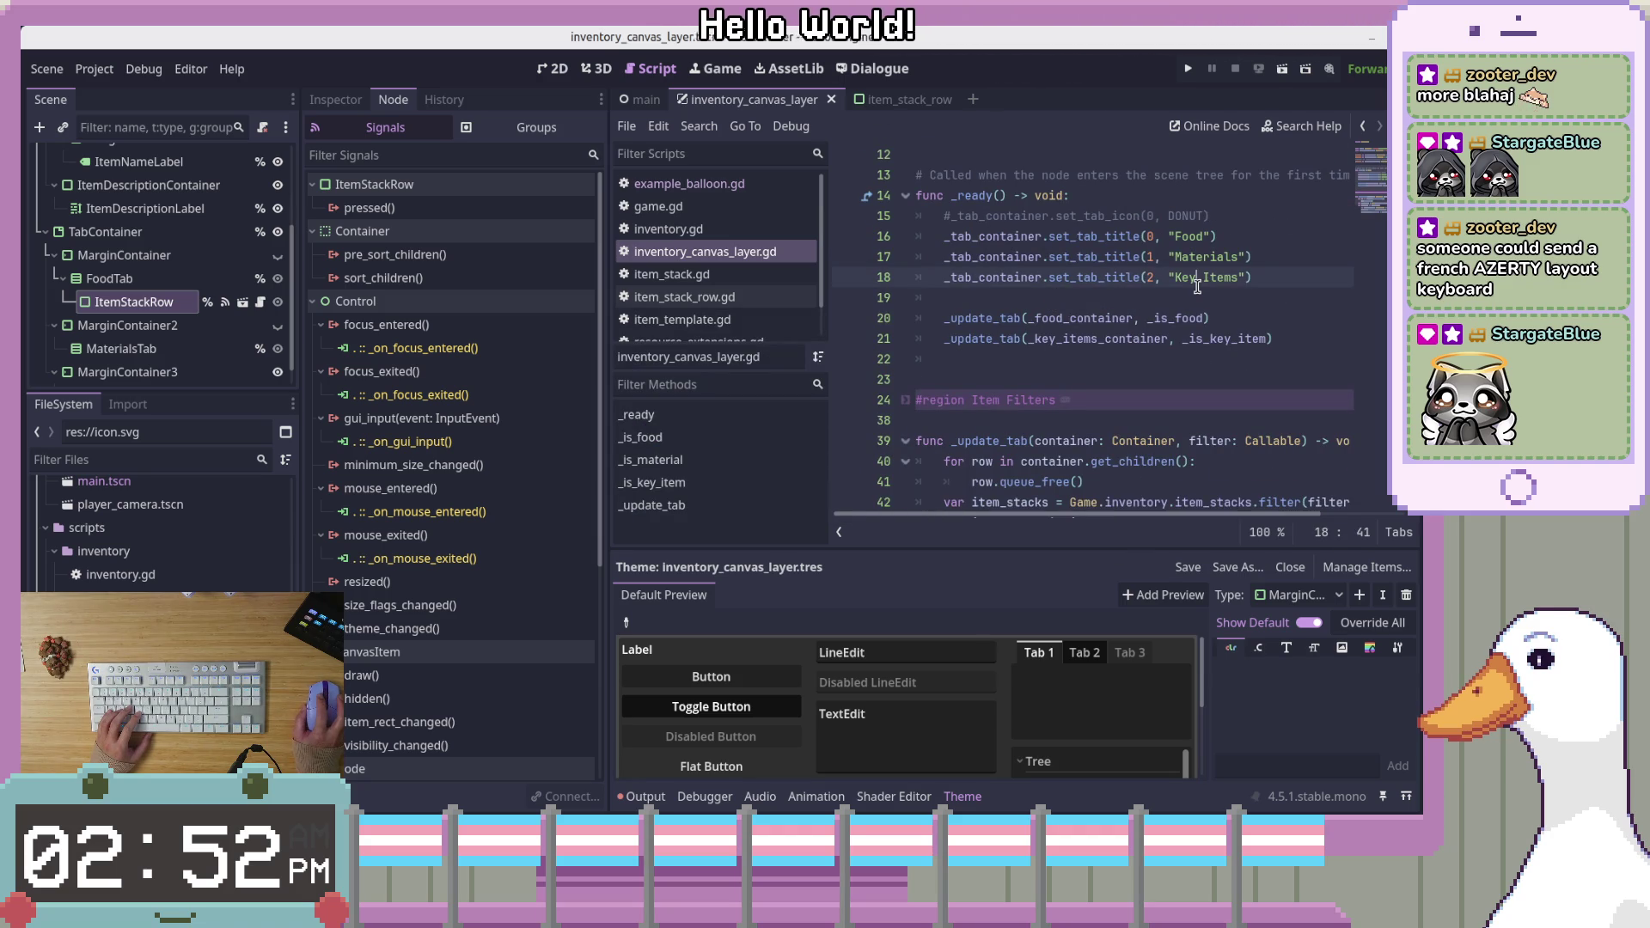
click(1194, 352)
key(BackSpace)
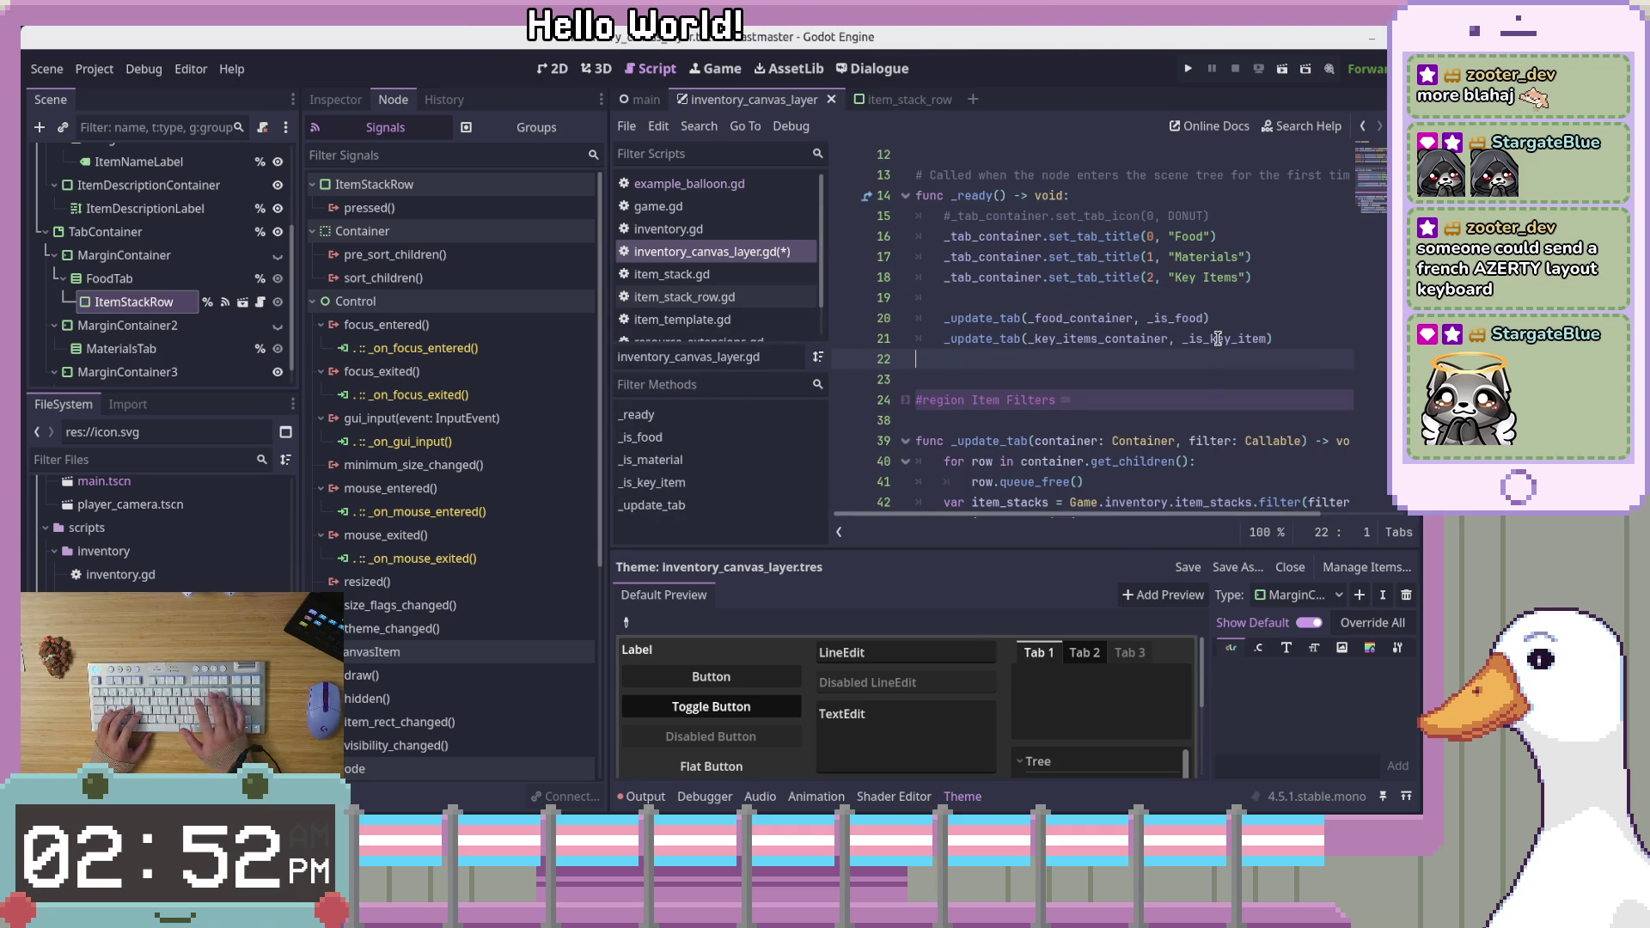
key(Left)
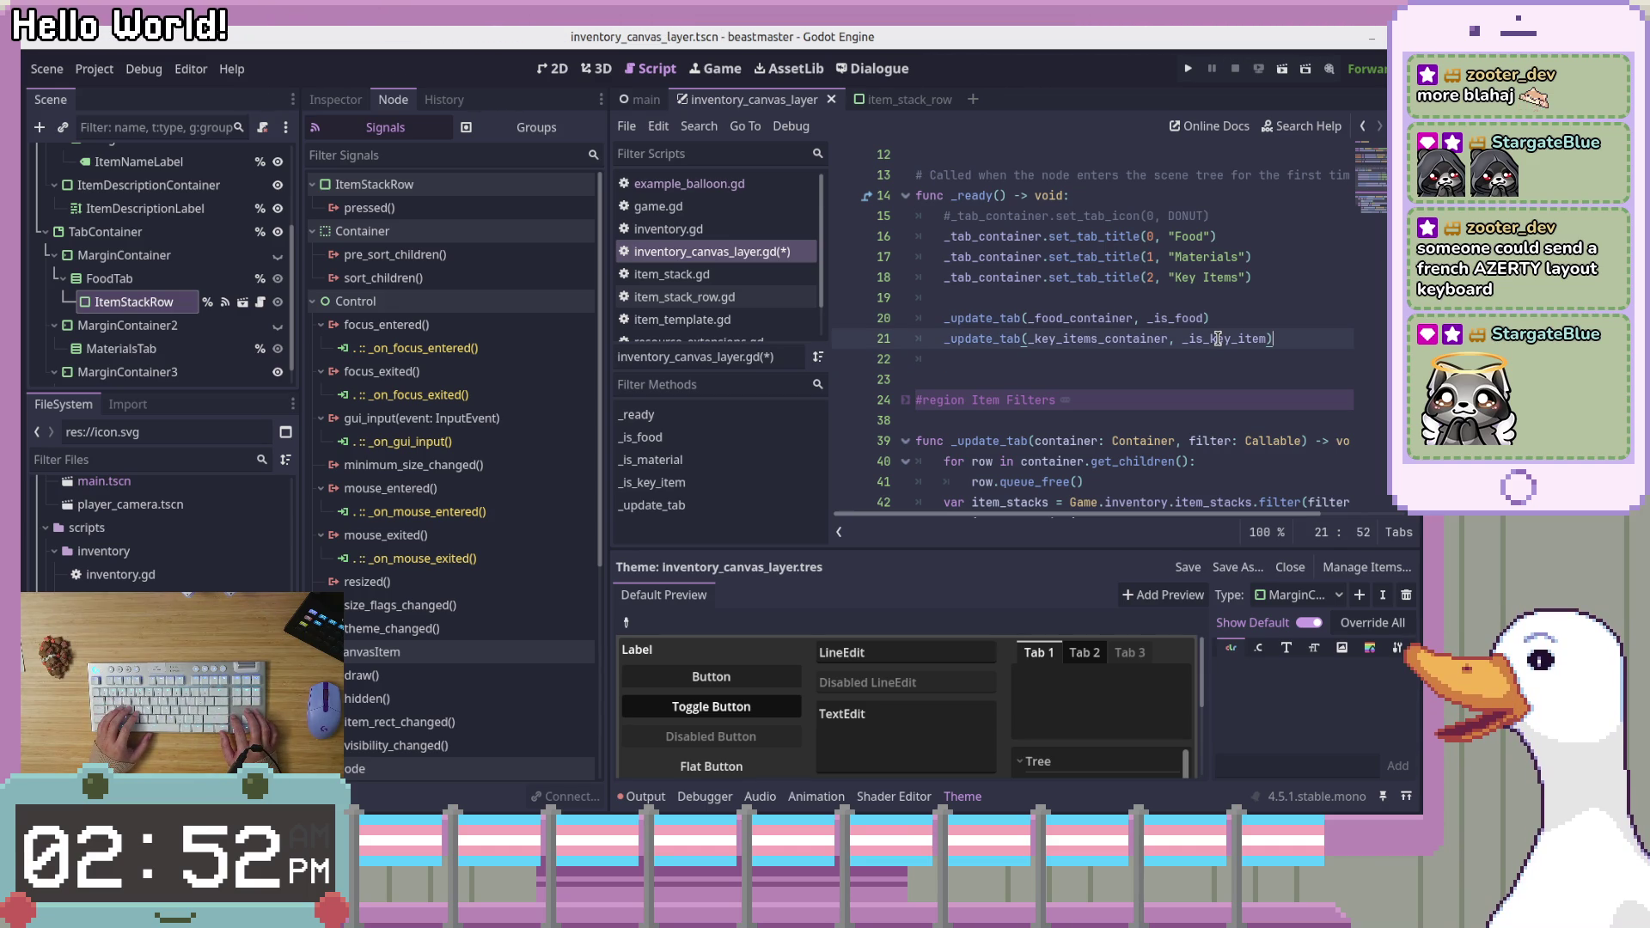
key(Up)
key(Up)
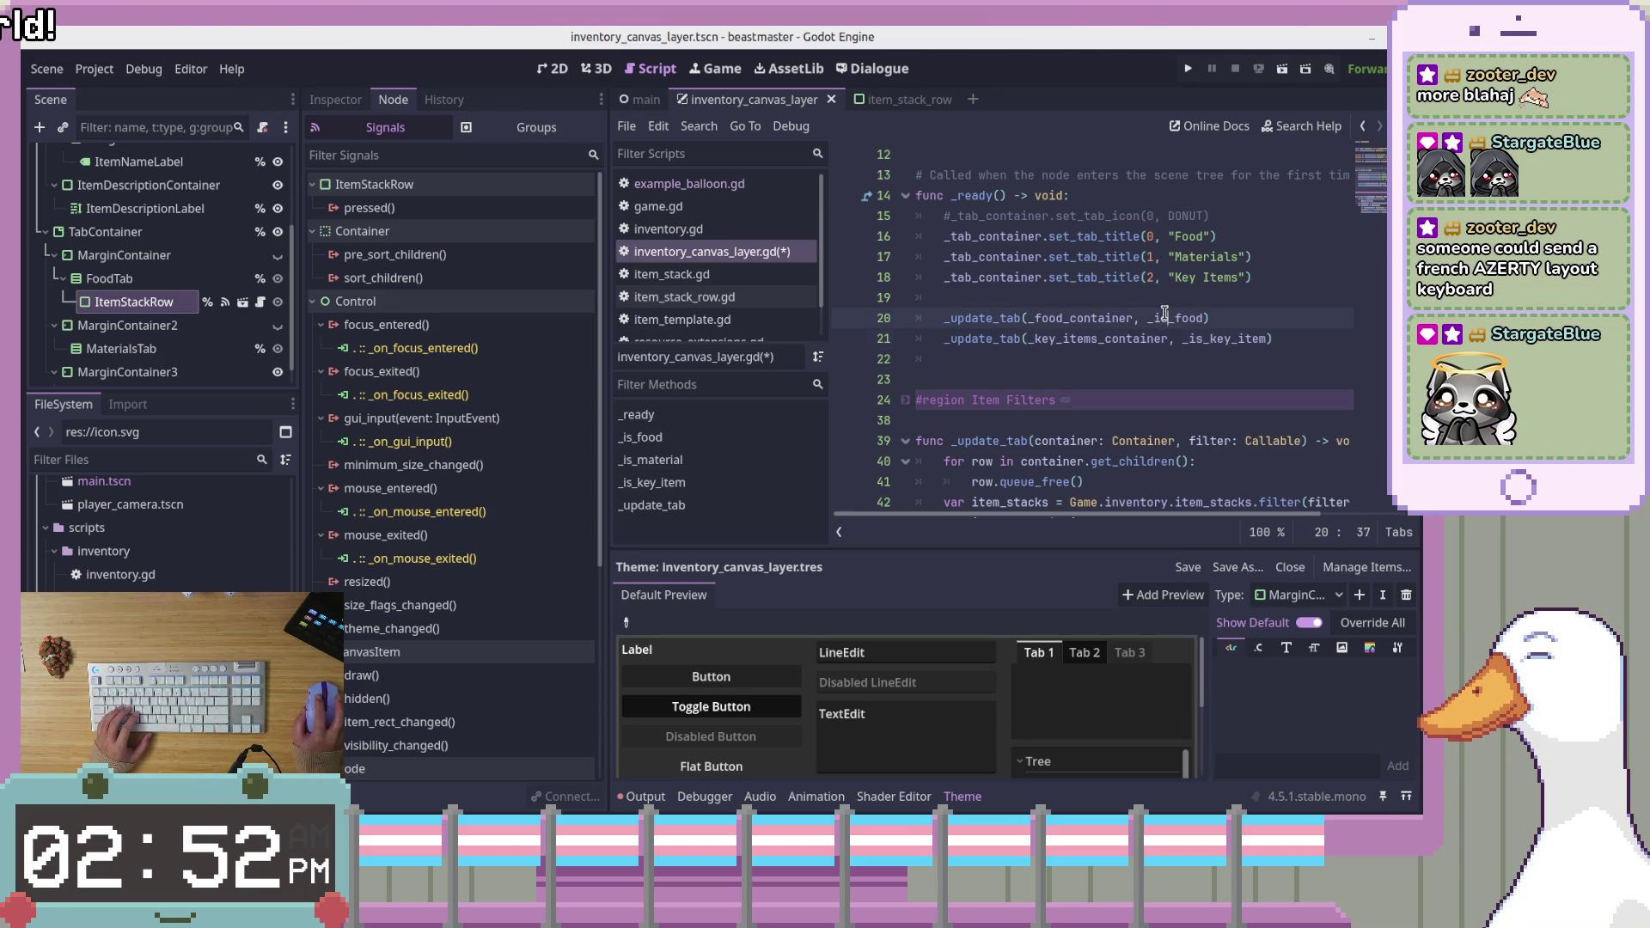
click(1327, 335)
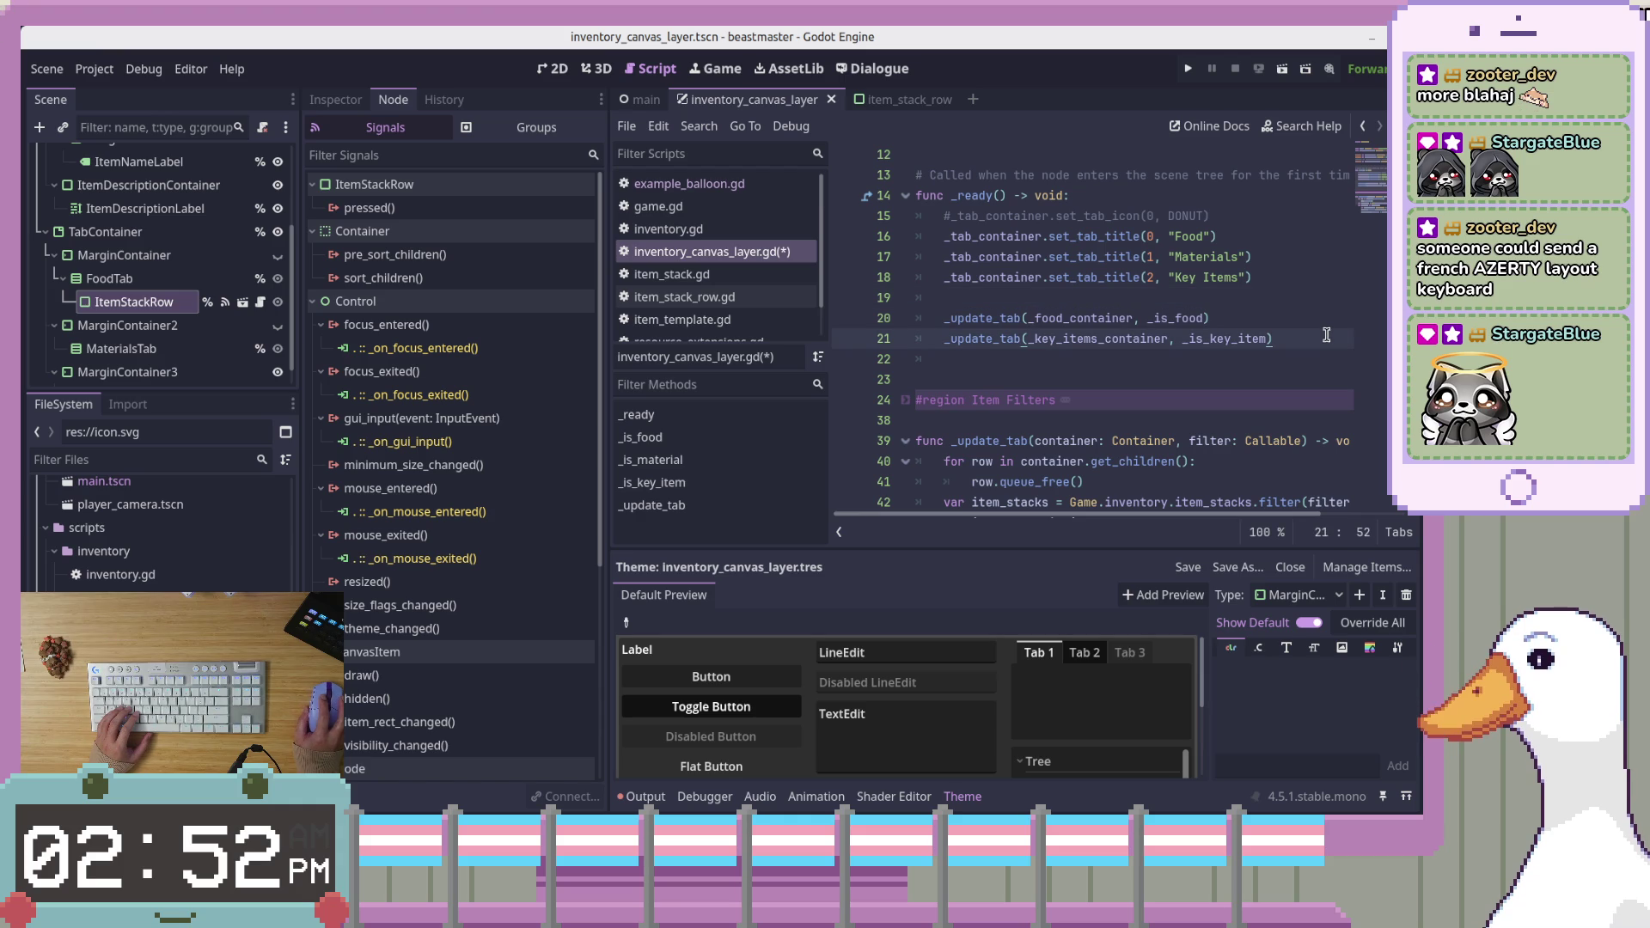
drag(1378, 188, 1376, 208)
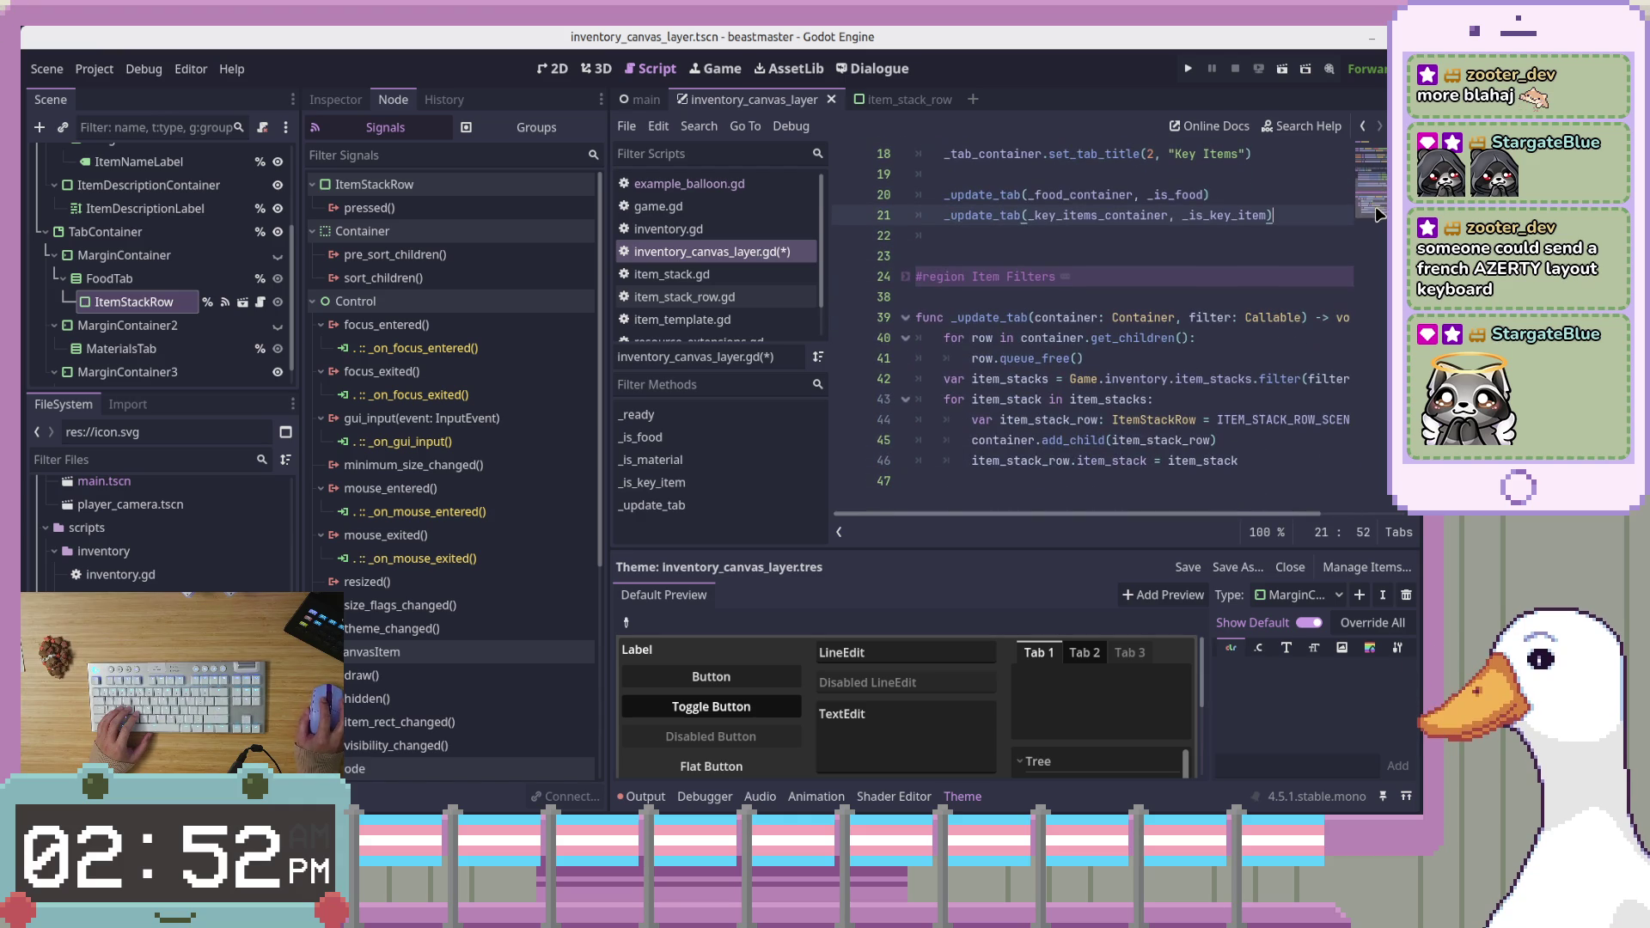
click(1319, 464)
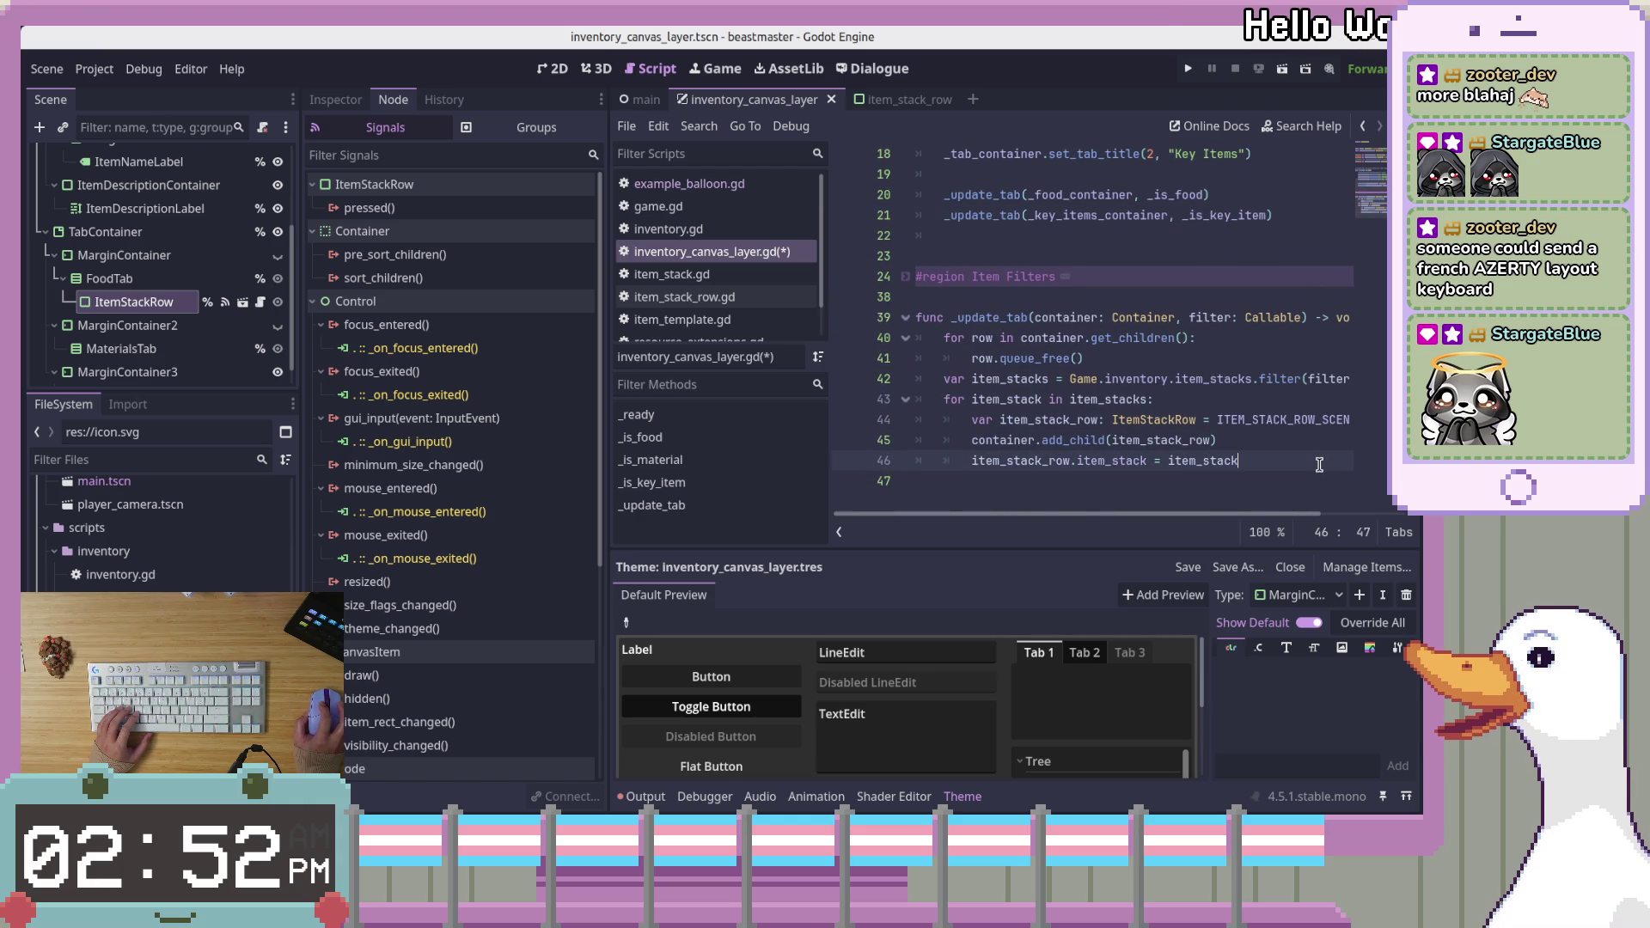
scroll(1288, 315, up, 4)
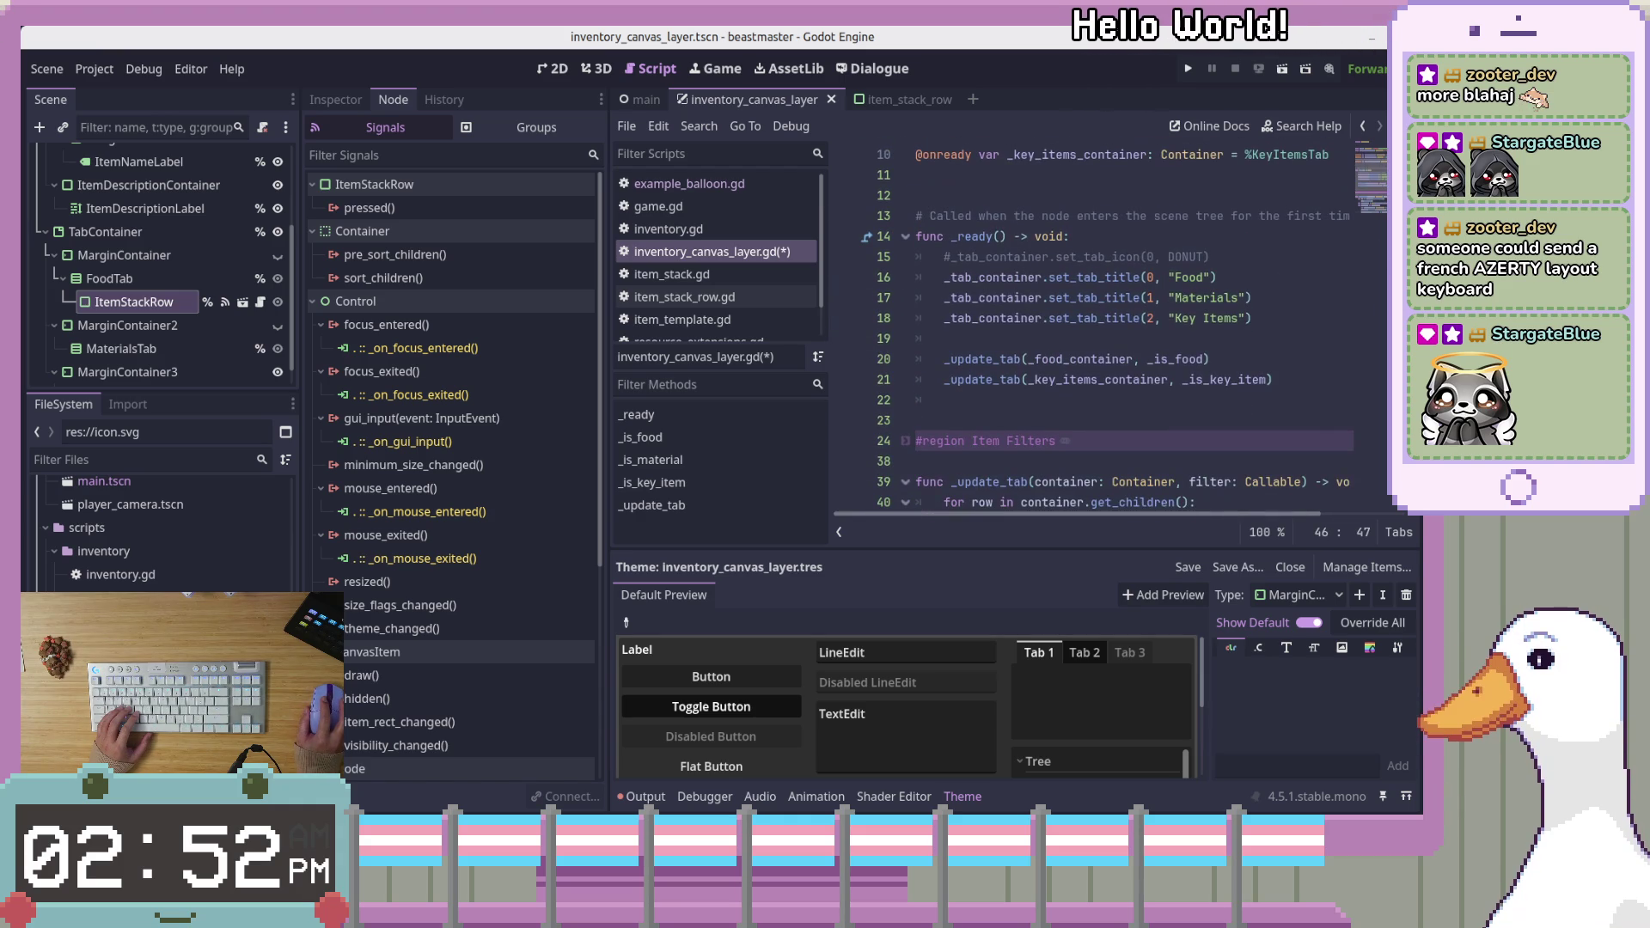
click(1279, 338)
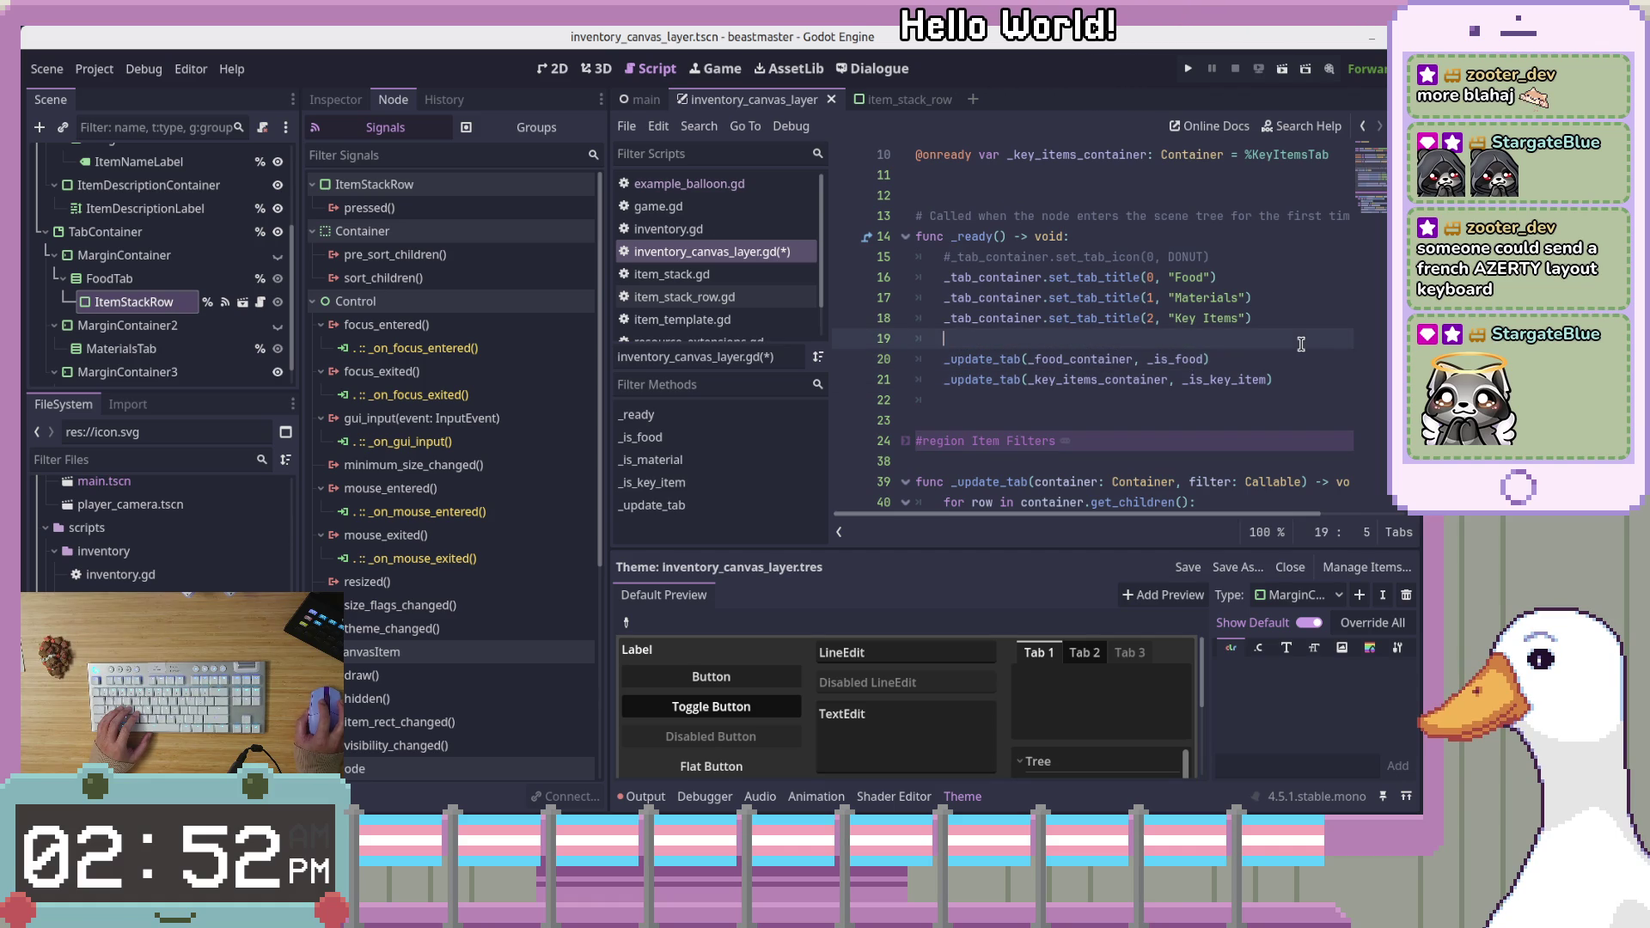
scroll(1299, 383, up, 3)
scroll(1299, 383, down, 4)
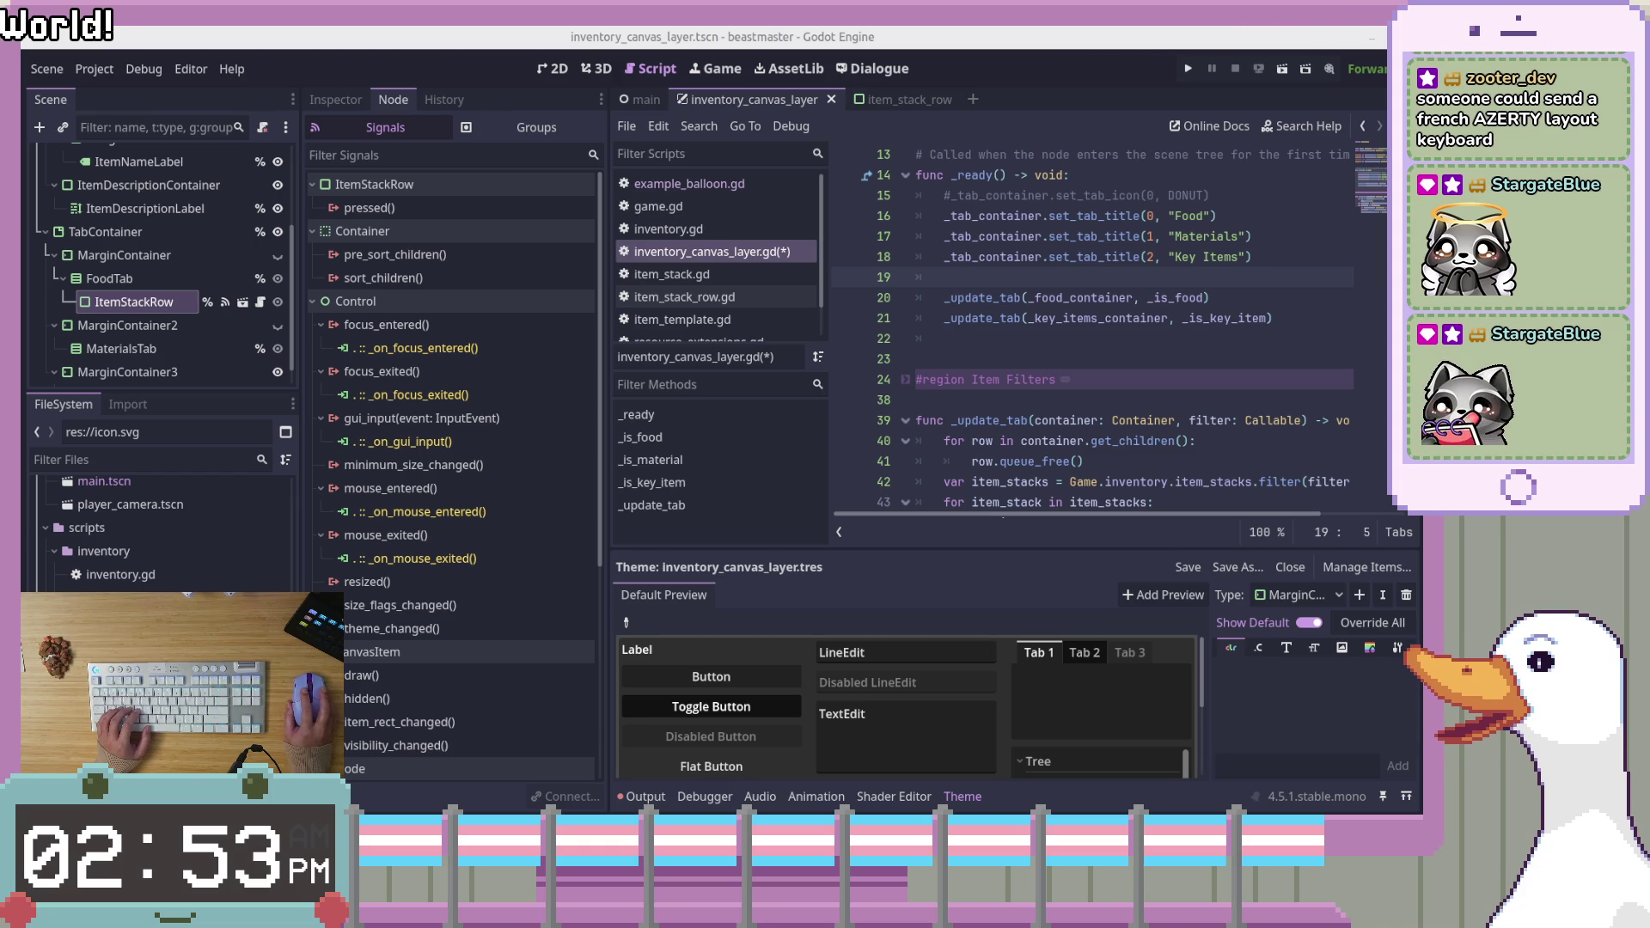
key(alt+Tab)
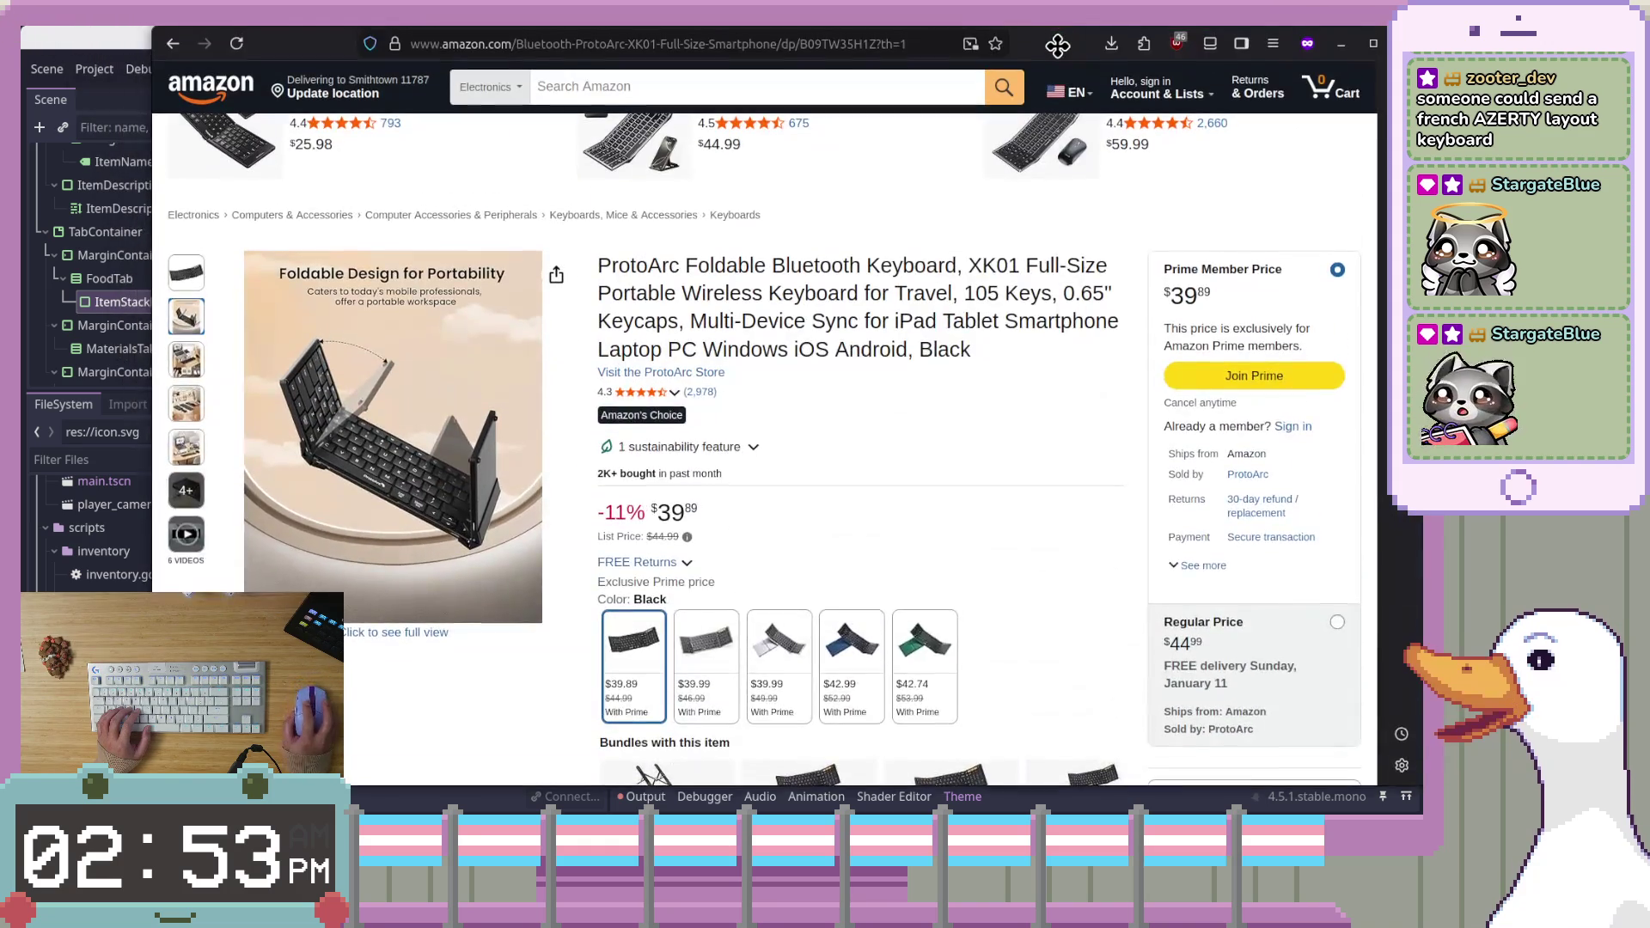
mouse_move(1059, 43)
mouse_down()
mouse_move(1035, 121)
mouse_move(1022, 0)
mouse_up()
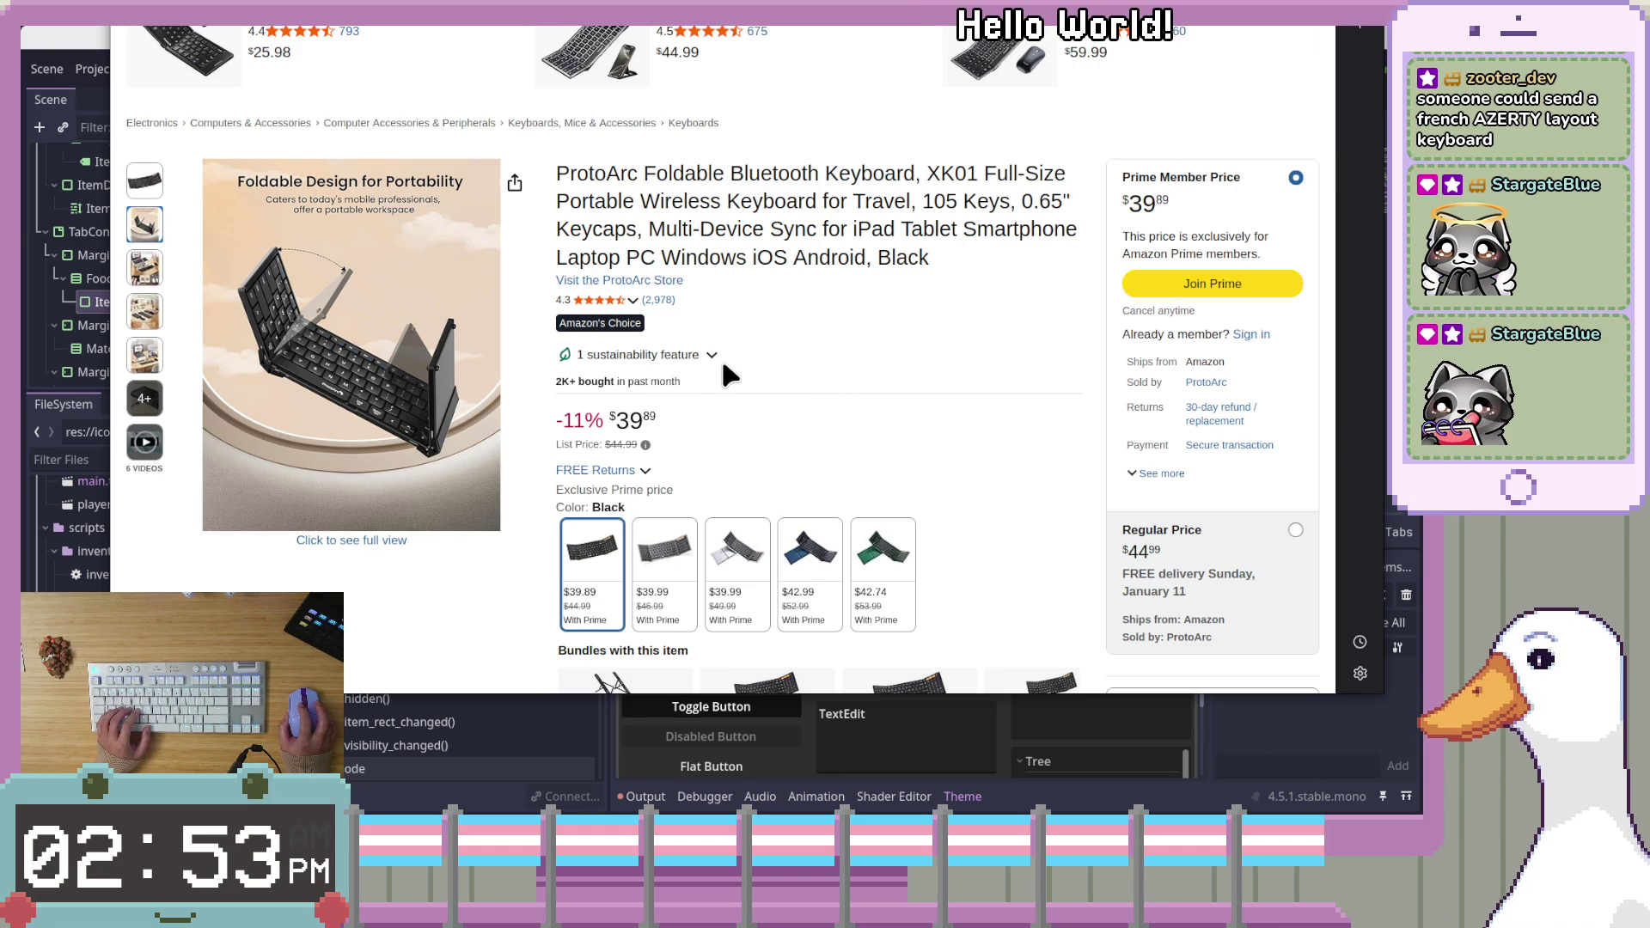
Look over the ProtoArc keyboard thumbnails, then drag the browser off-screen to reveal Godot
mouse_move(140, 273)
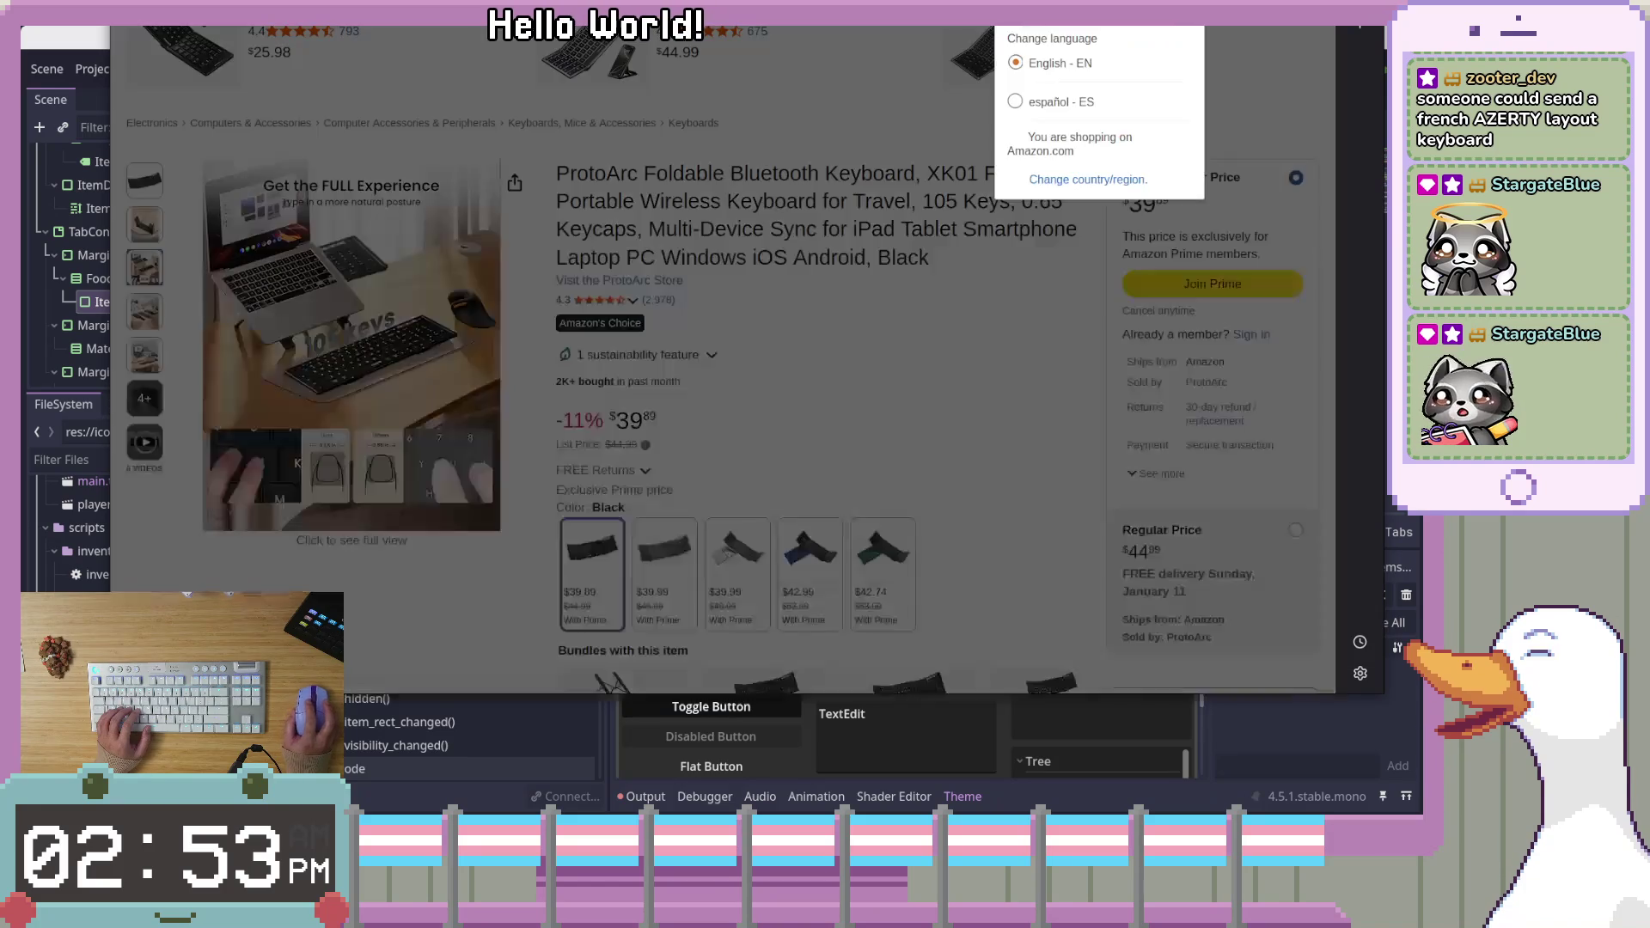
drag(924, 157, 924, 2)
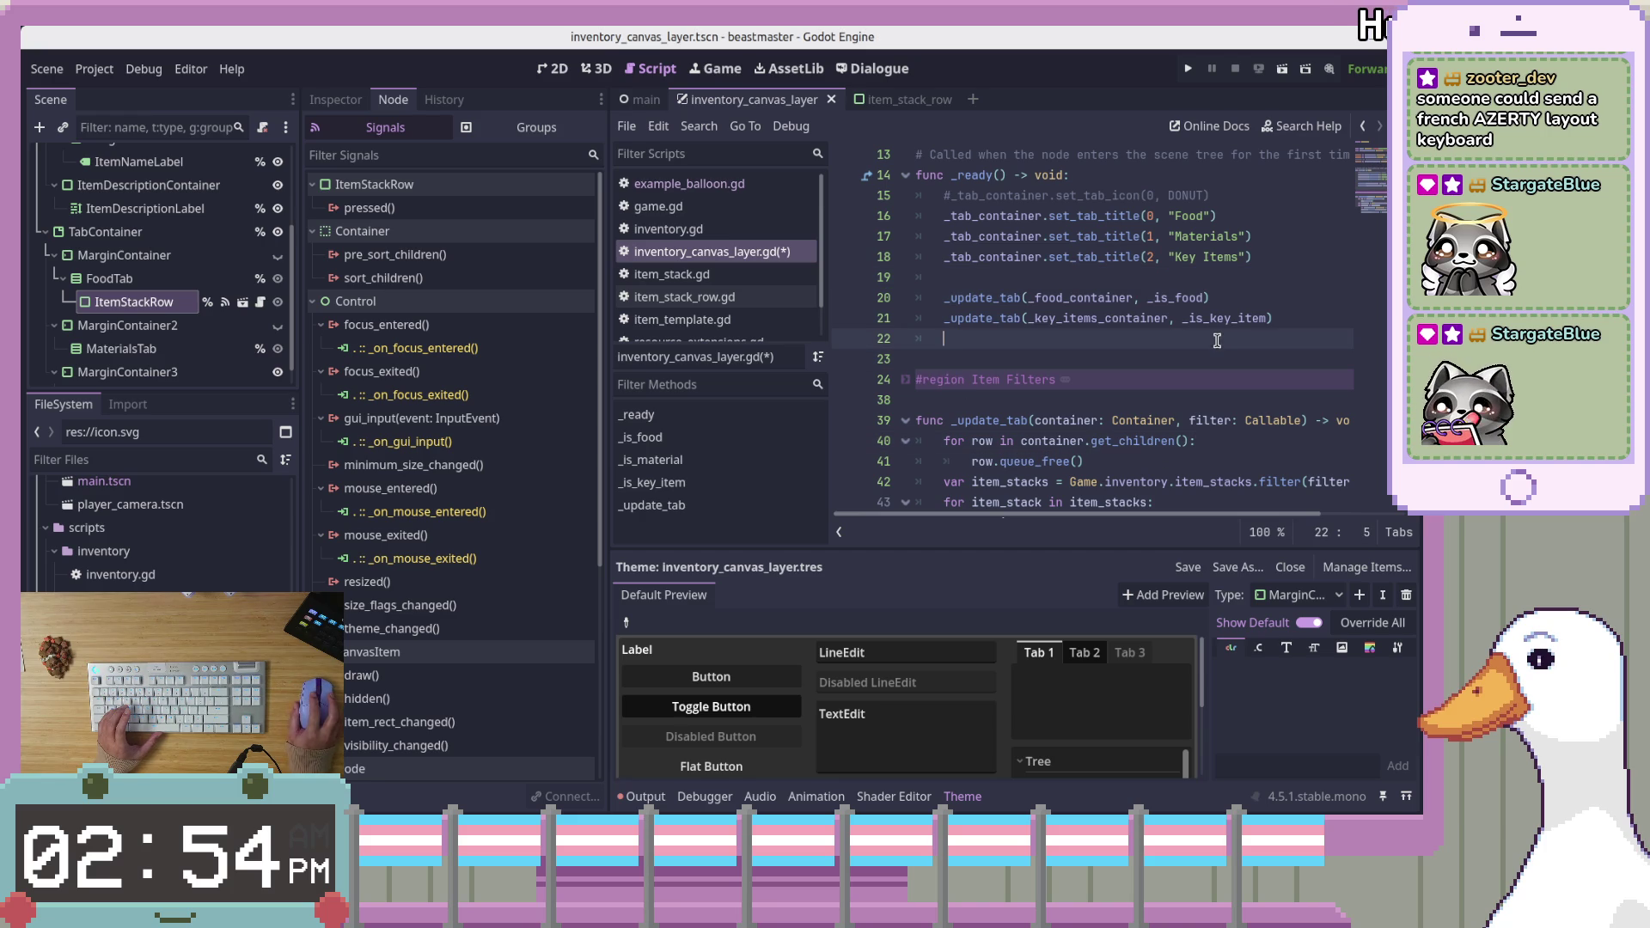
Re-indent blank line 22 in _ready and review the code down to line 46
click(1264, 331)
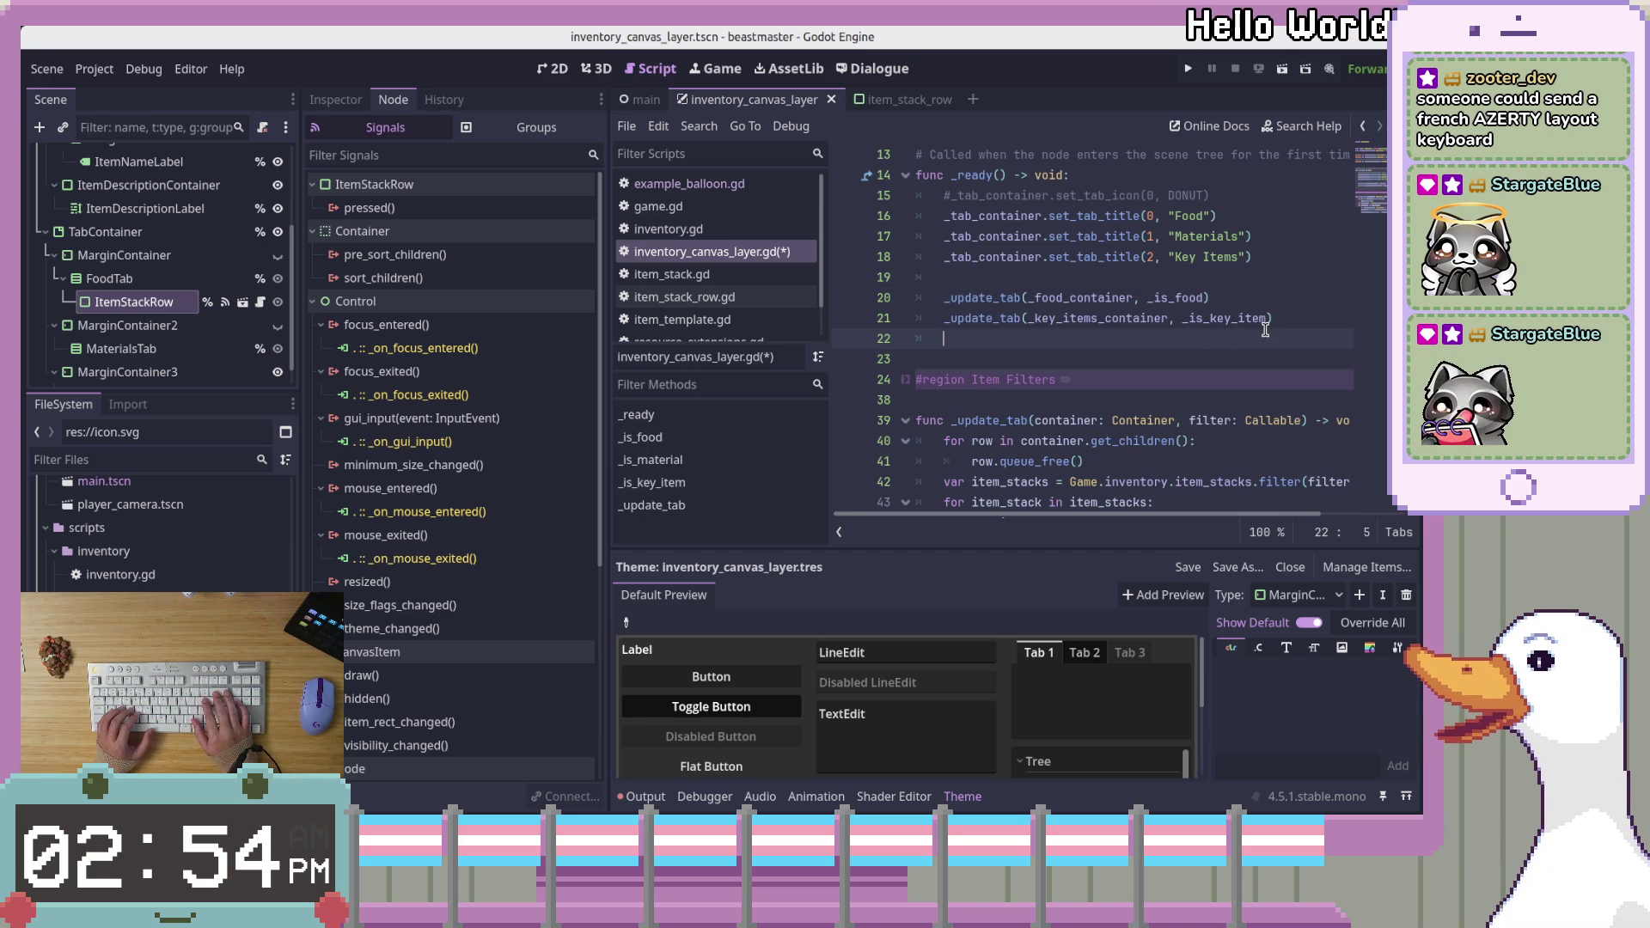
key(BackSpace)
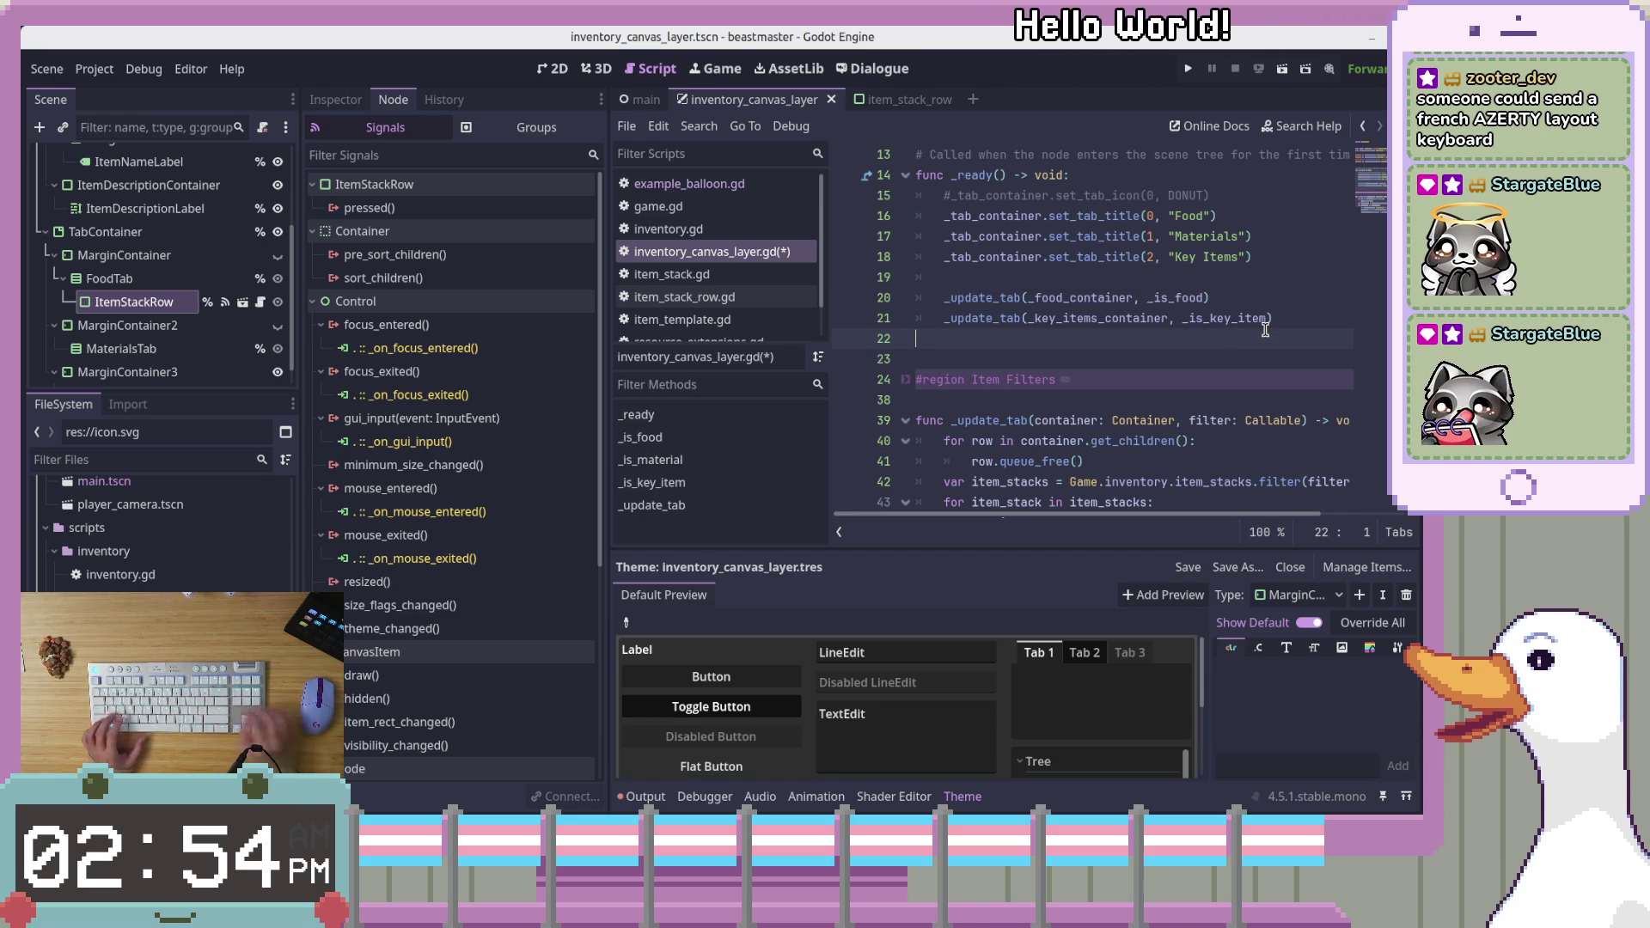
key(Tab)
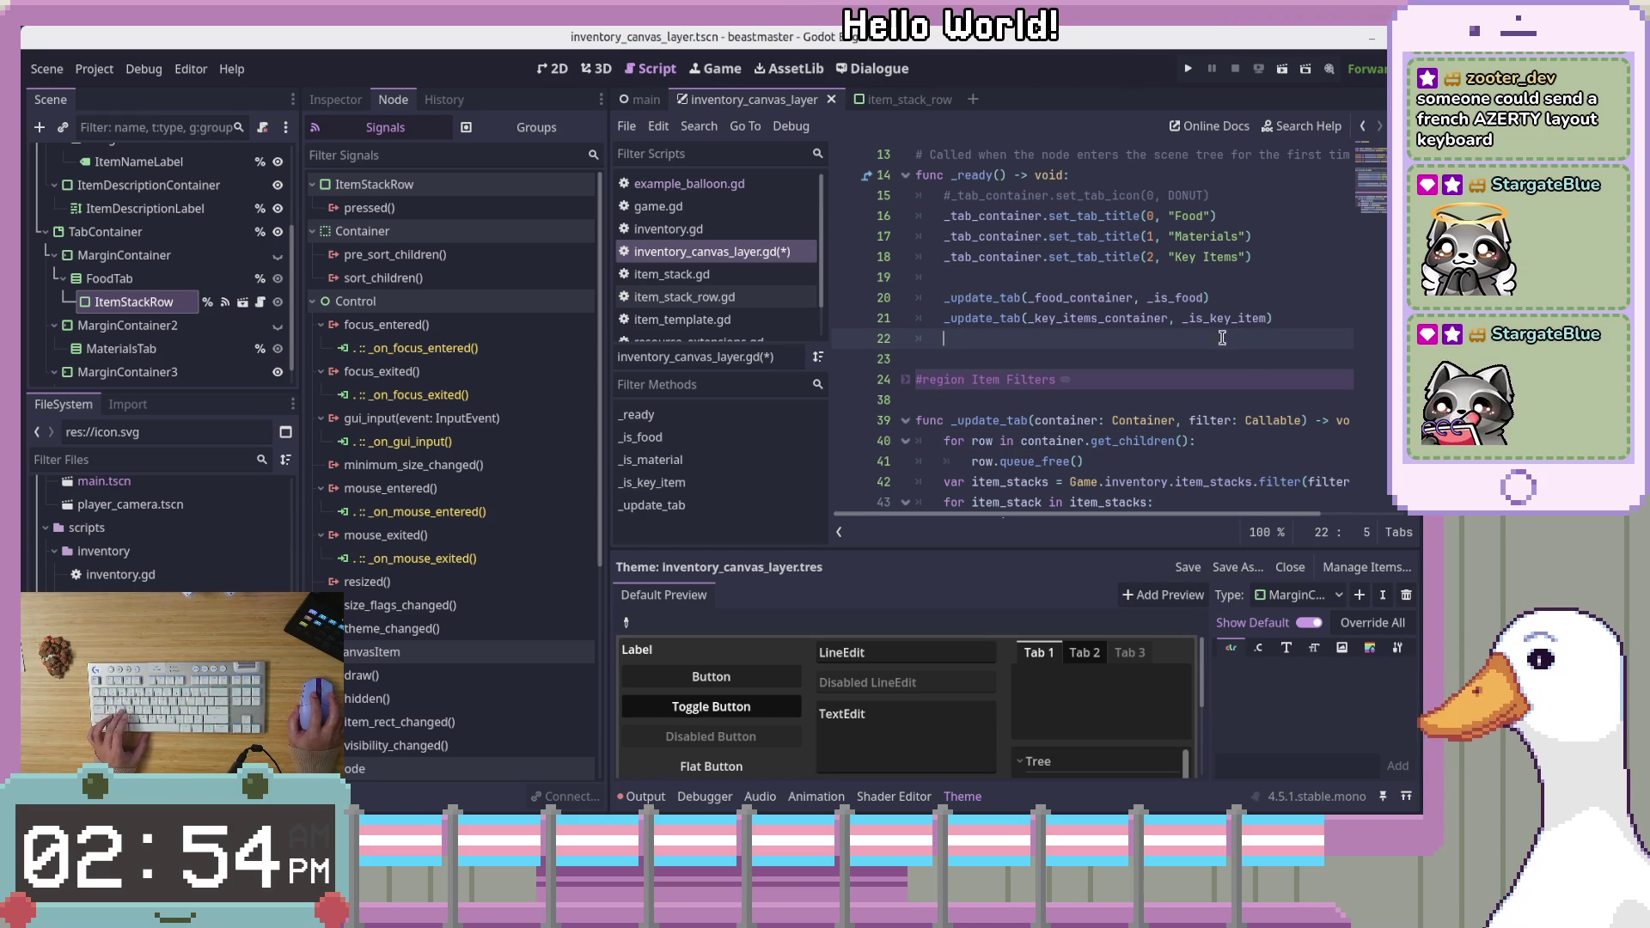
key(Down)
key(Down)
key(Down)
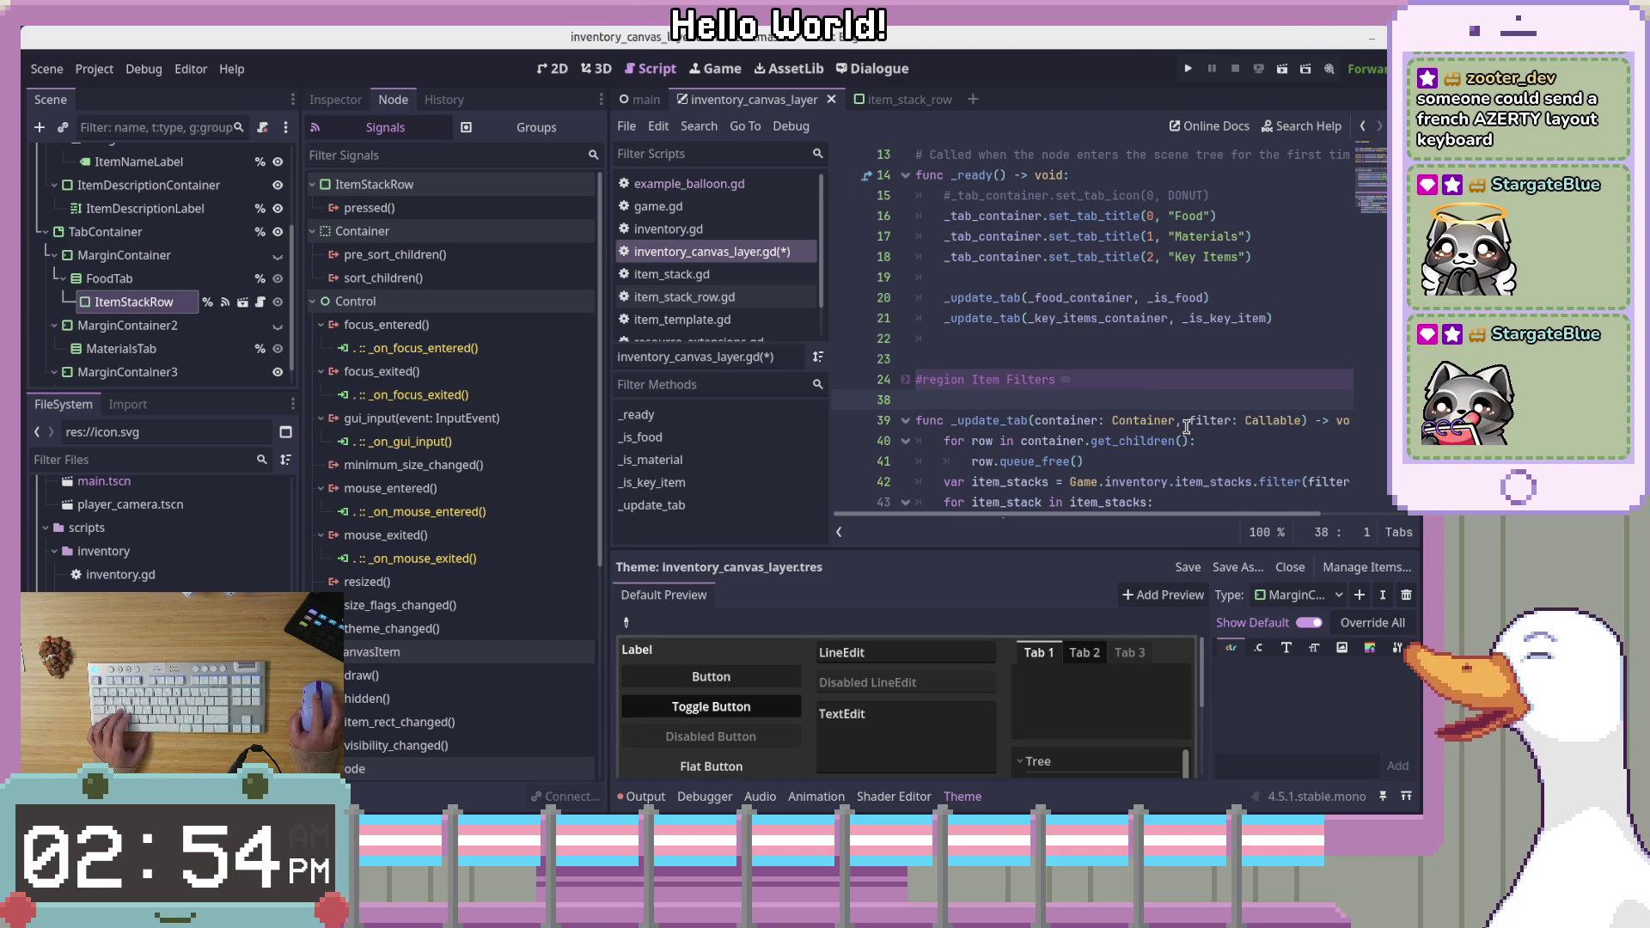
scroll(1186, 427, down, 2)
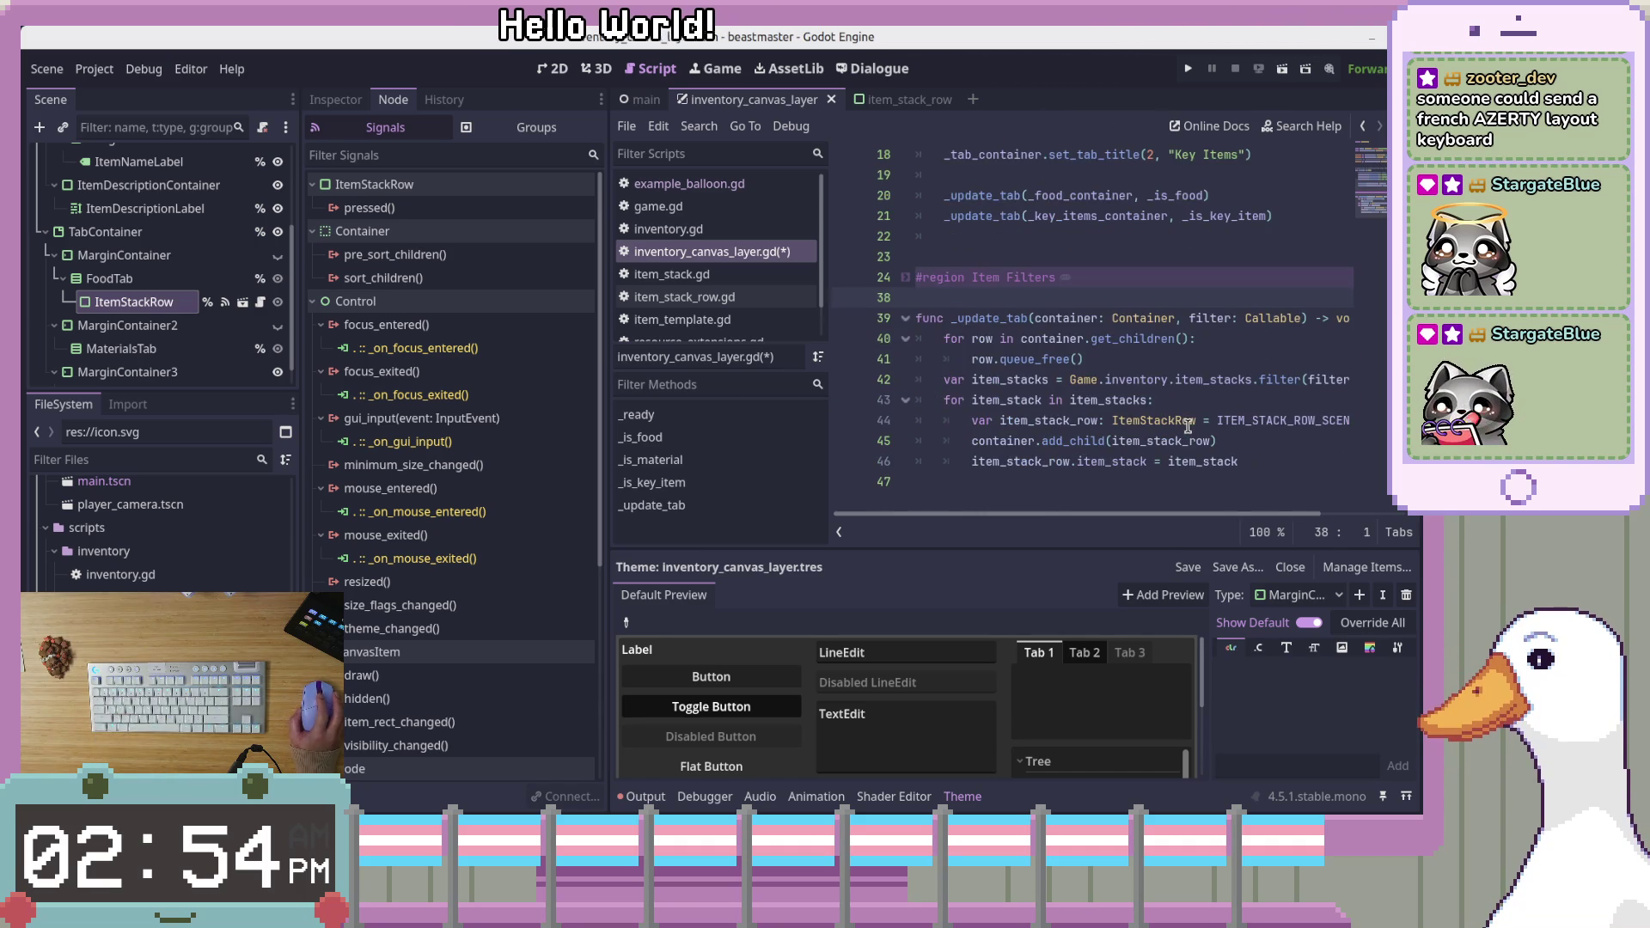
click(1350, 468)
scroll(1344, 460, up, 2)
click(1255, 360)
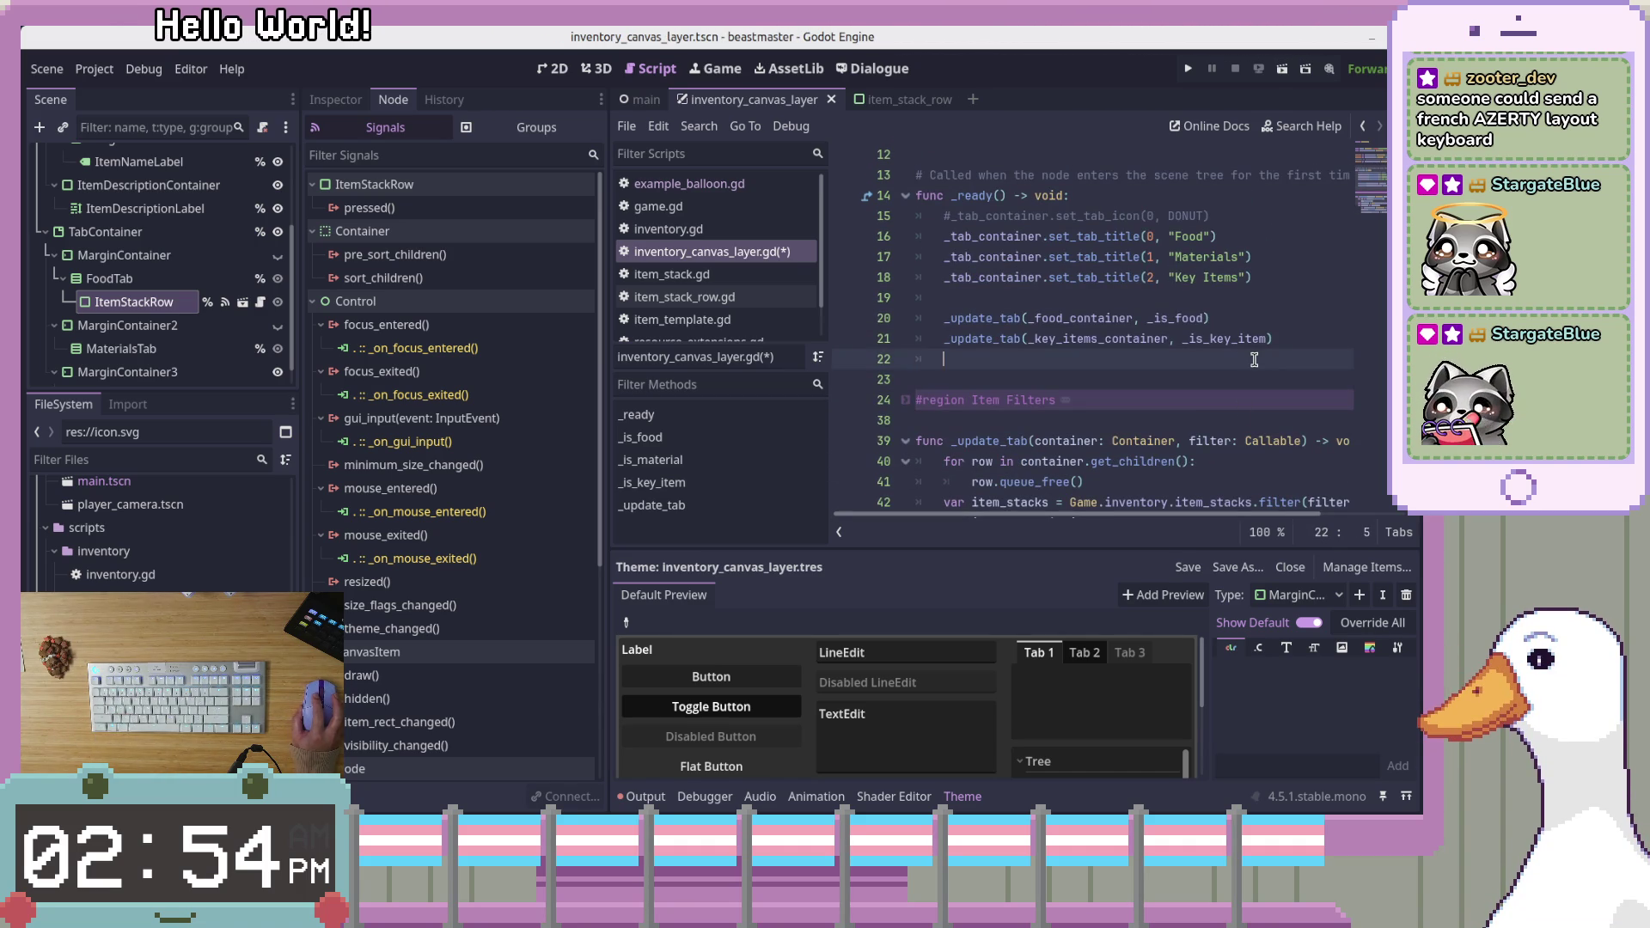
scroll(1250, 352, up, 4)
drag(1379, 185, 1379, 222)
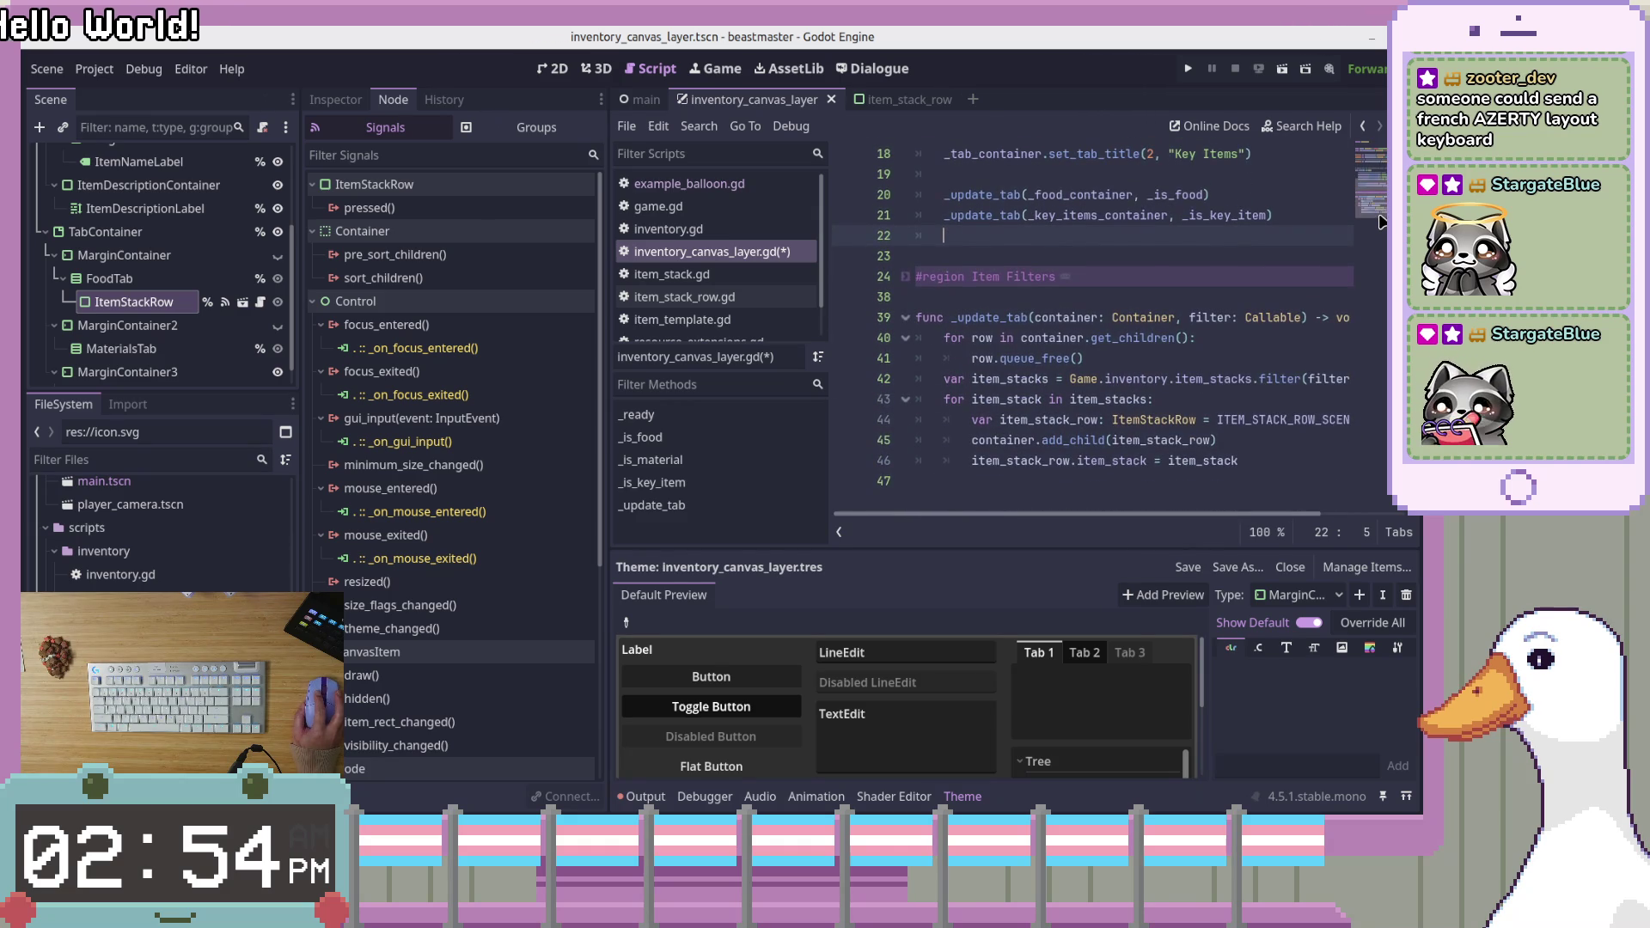
click(1261, 465)
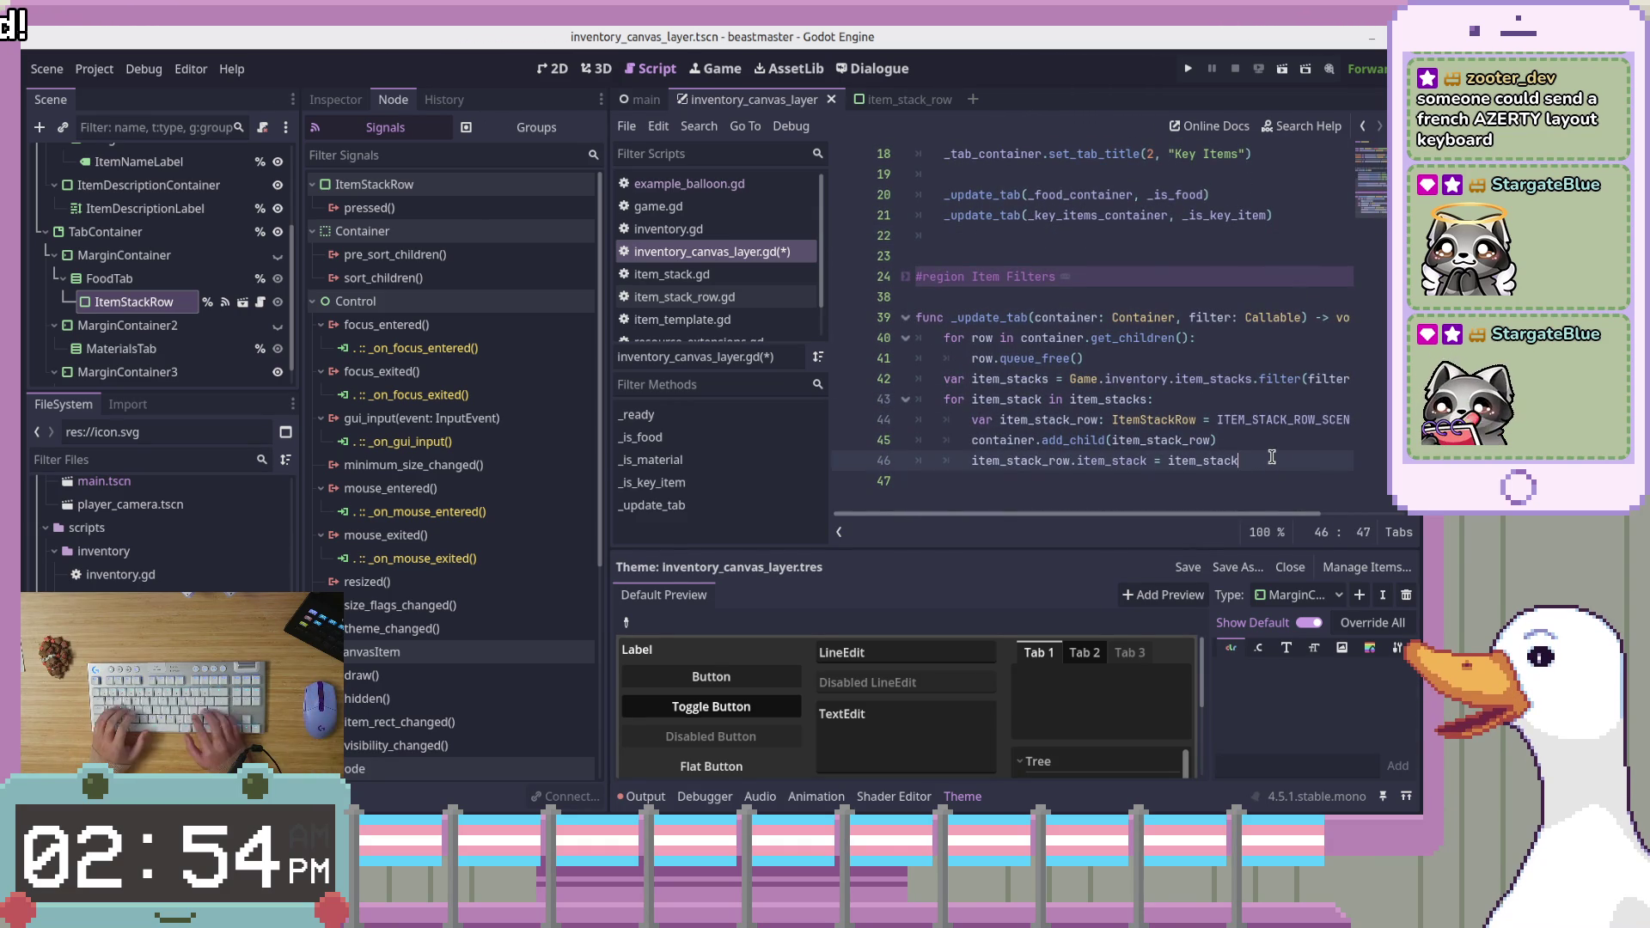
key(Up)
key(Up)
key(Up)
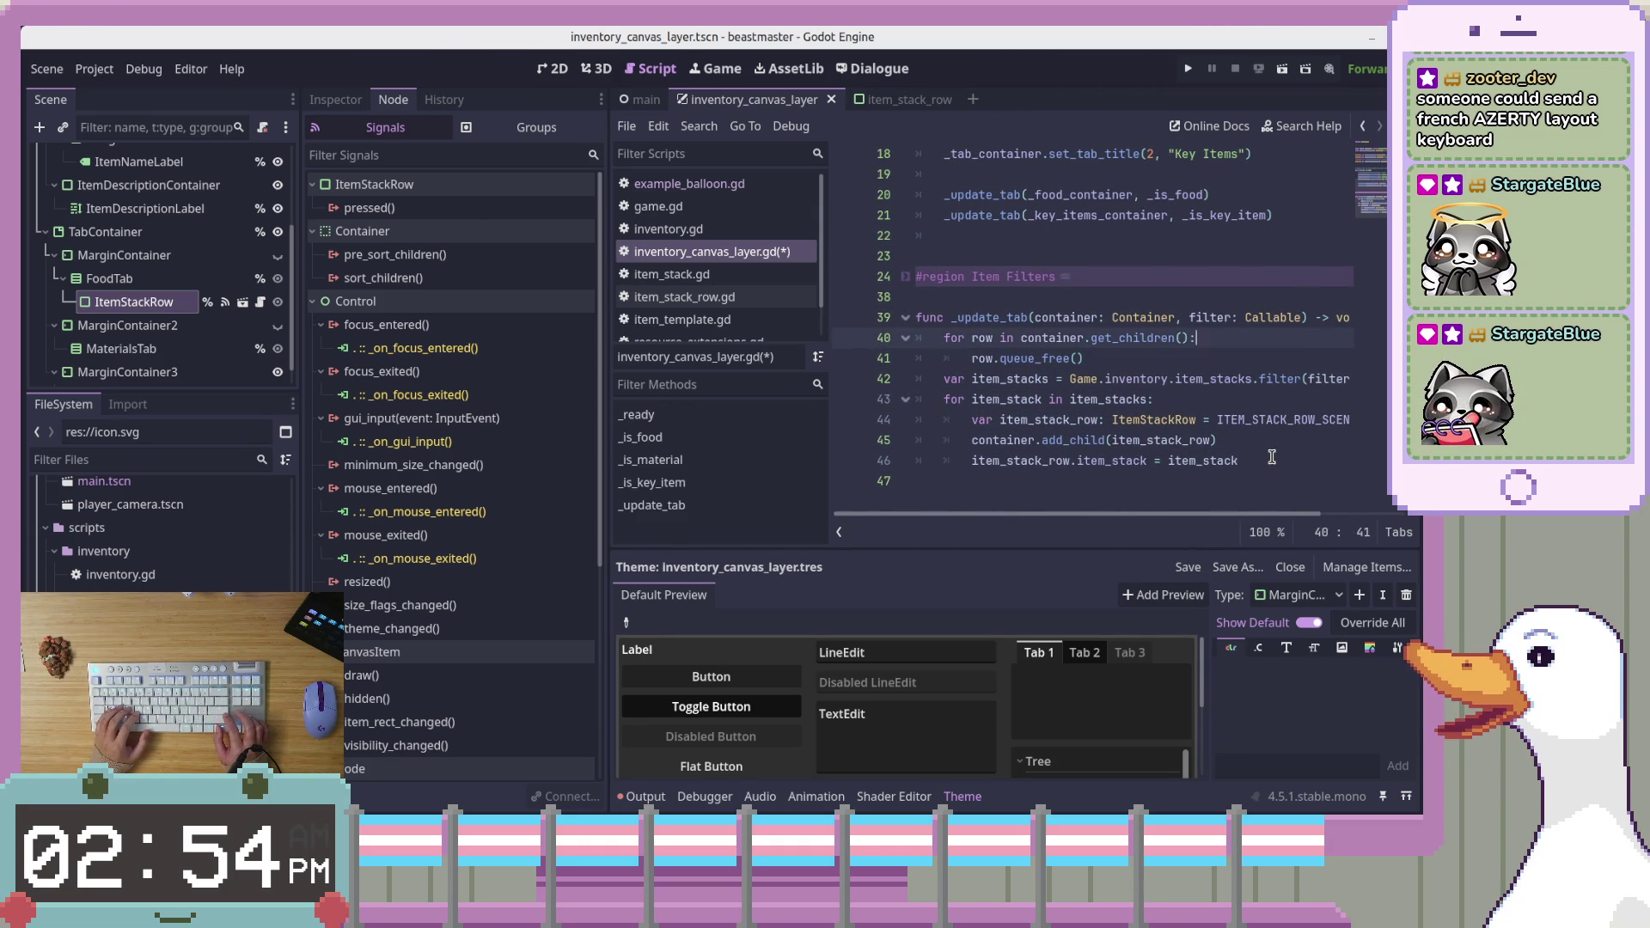
scroll(1220, 454, up, 6)
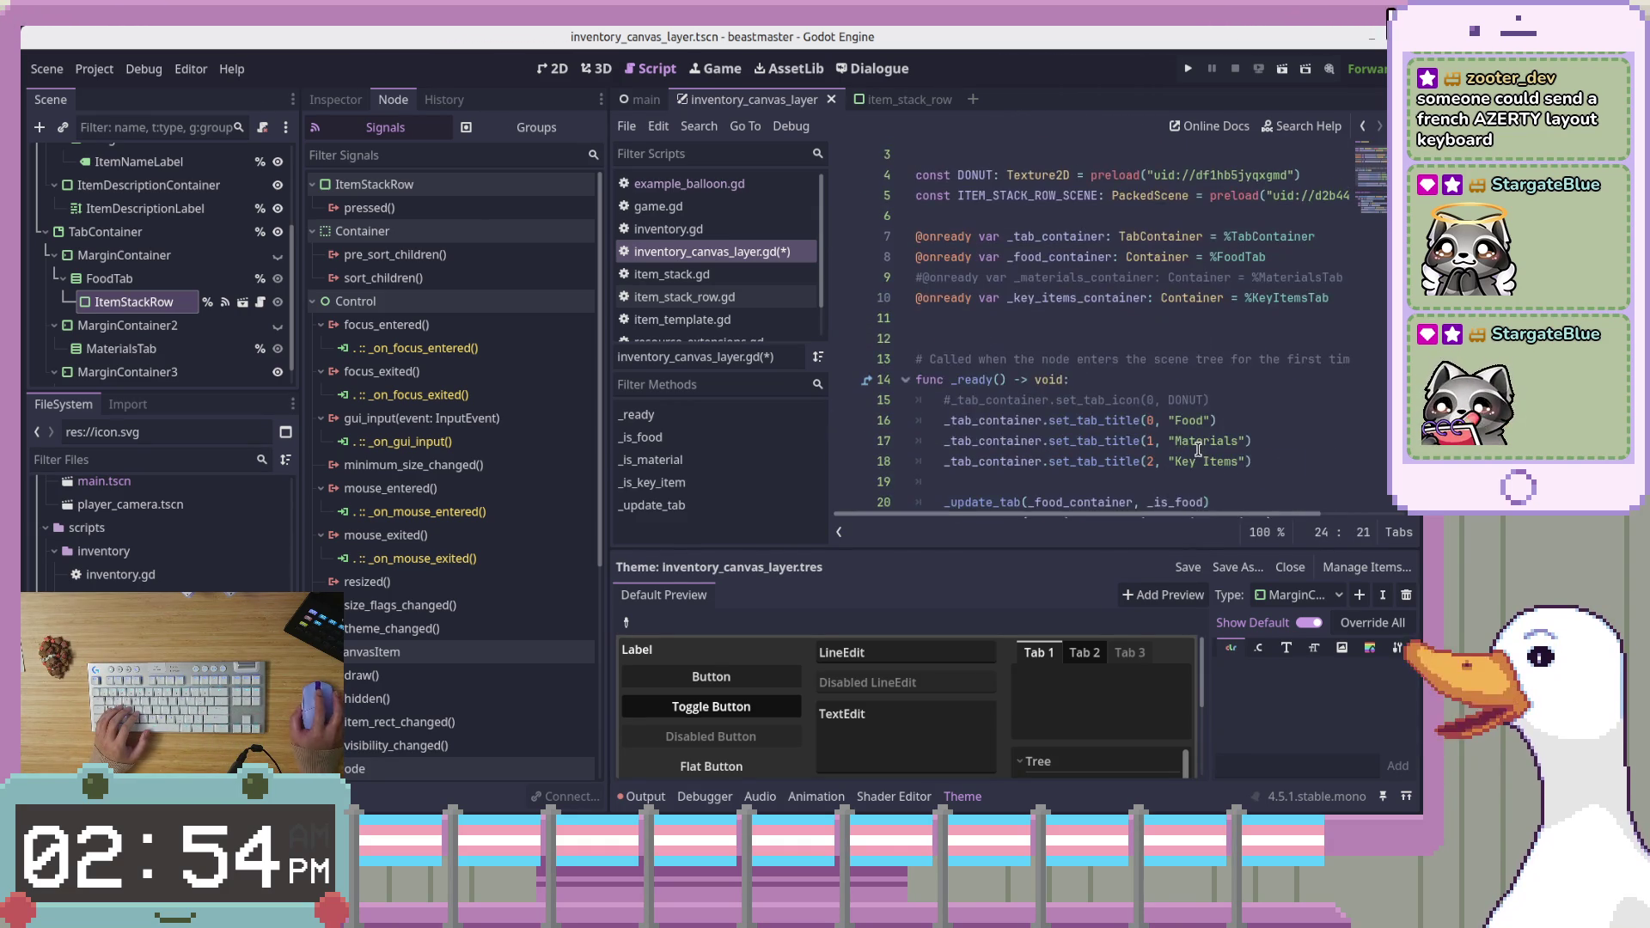
scroll(1199, 450, down, 4)
scroll(1131, 402, up, 3)
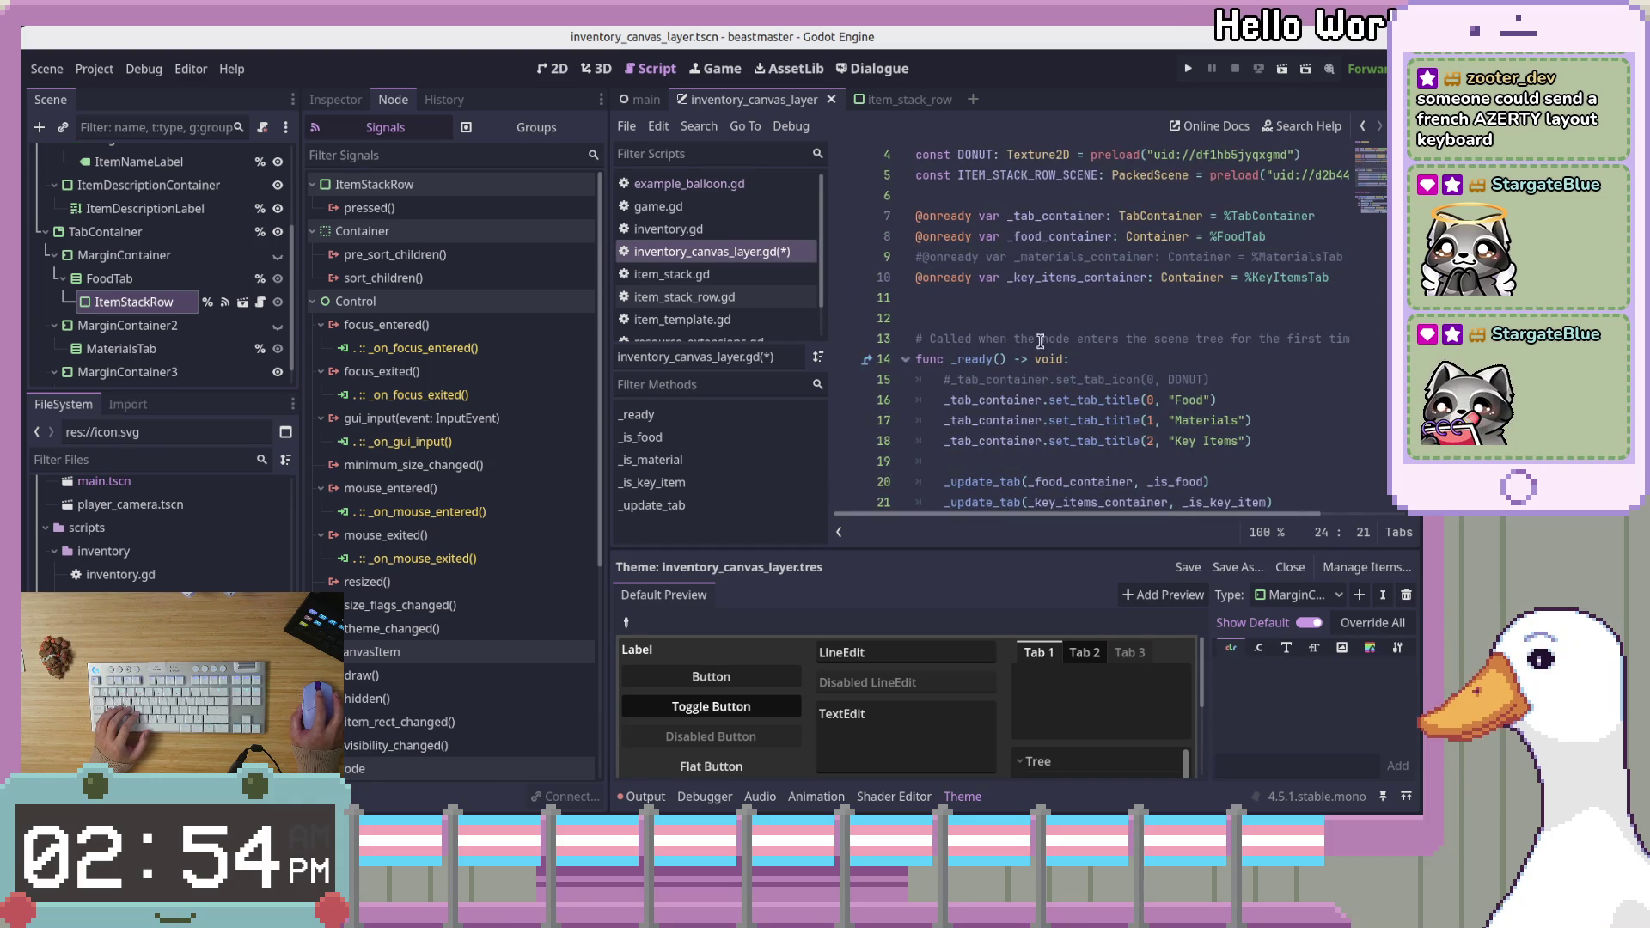
click(1042, 257)
key(Home)
key(Delete)
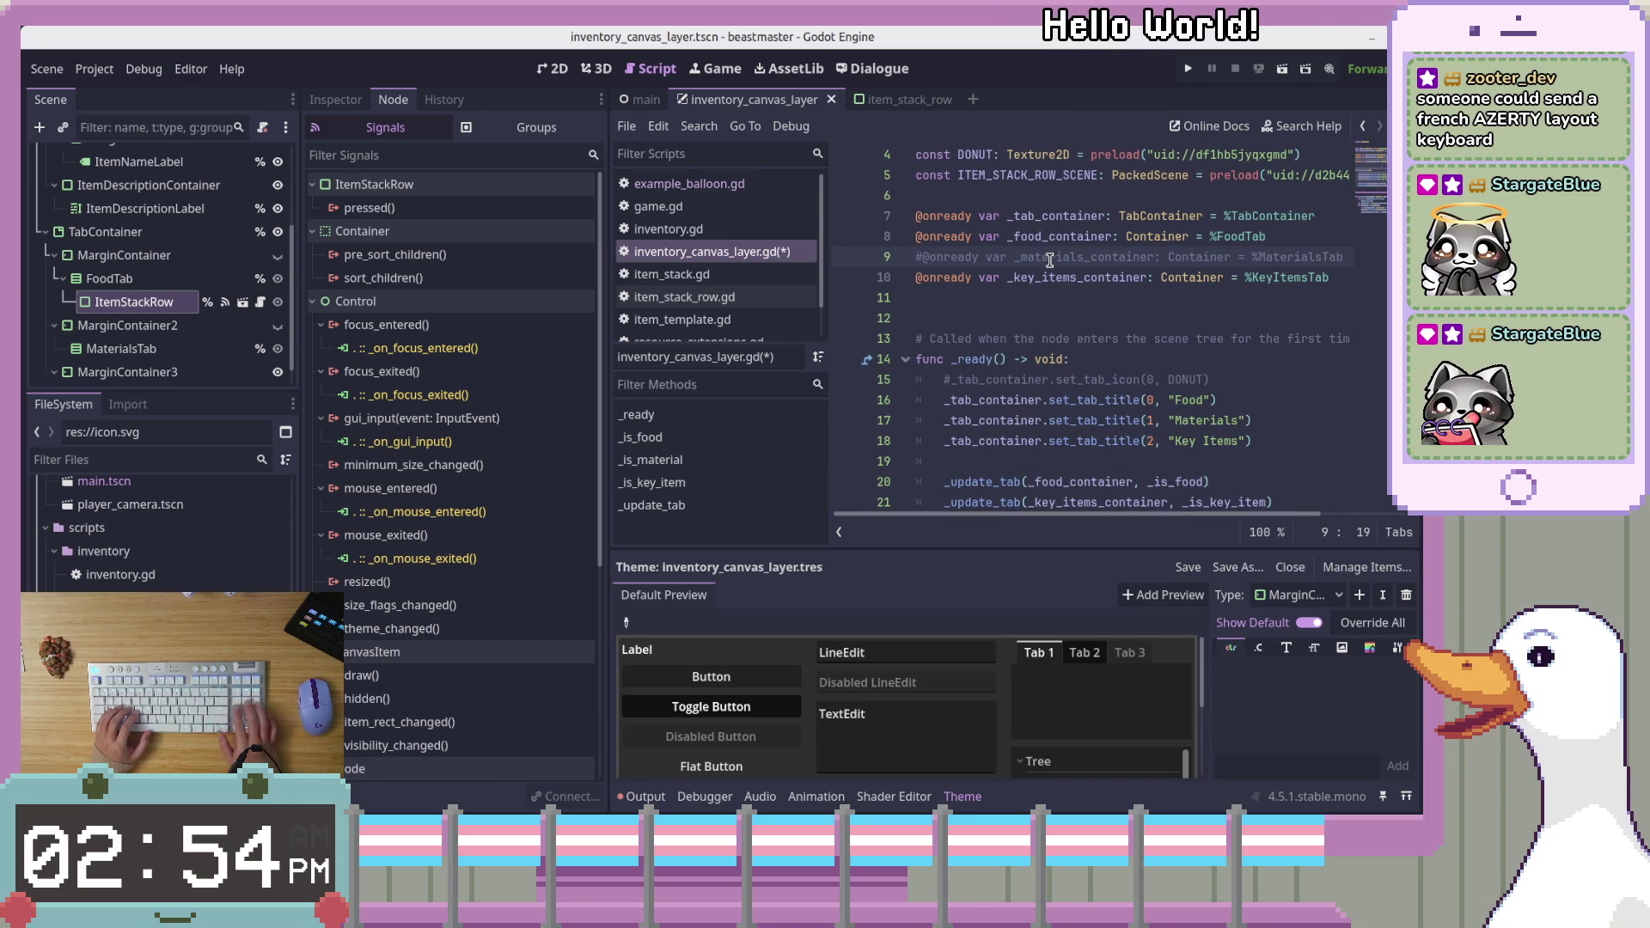
key(End)
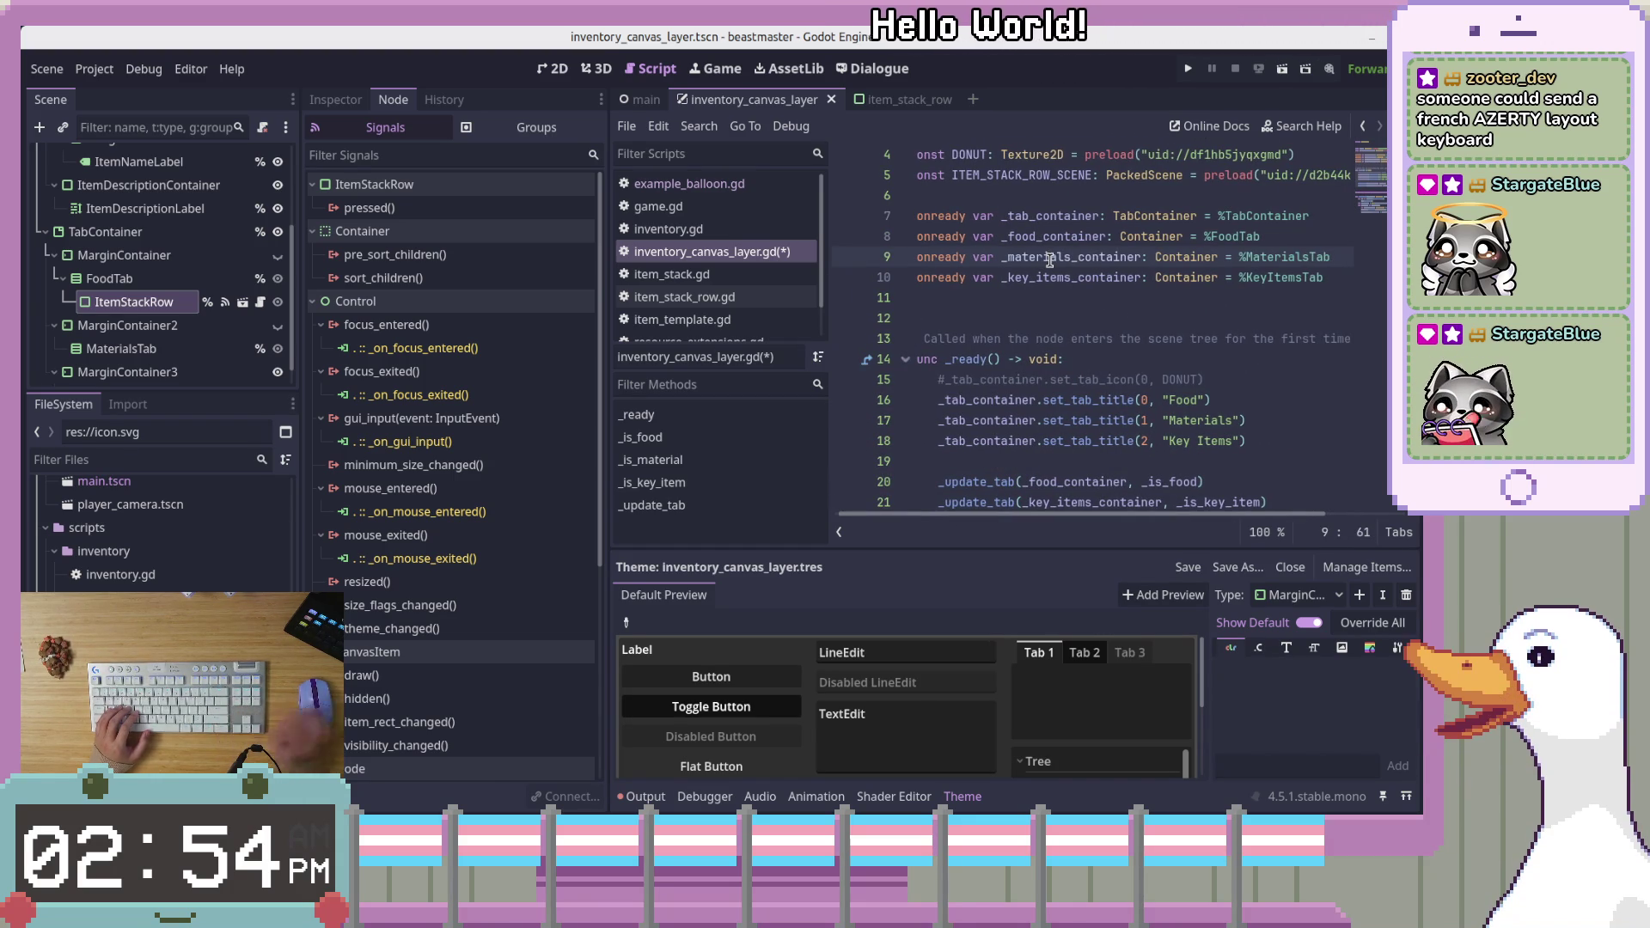
Add _update_tab(_materials_container, _is_material) above the key items update call in _ready
scroll(1049, 261, down, 3)
click(1321, 330)
key(Up)
key(Return)
text(up)
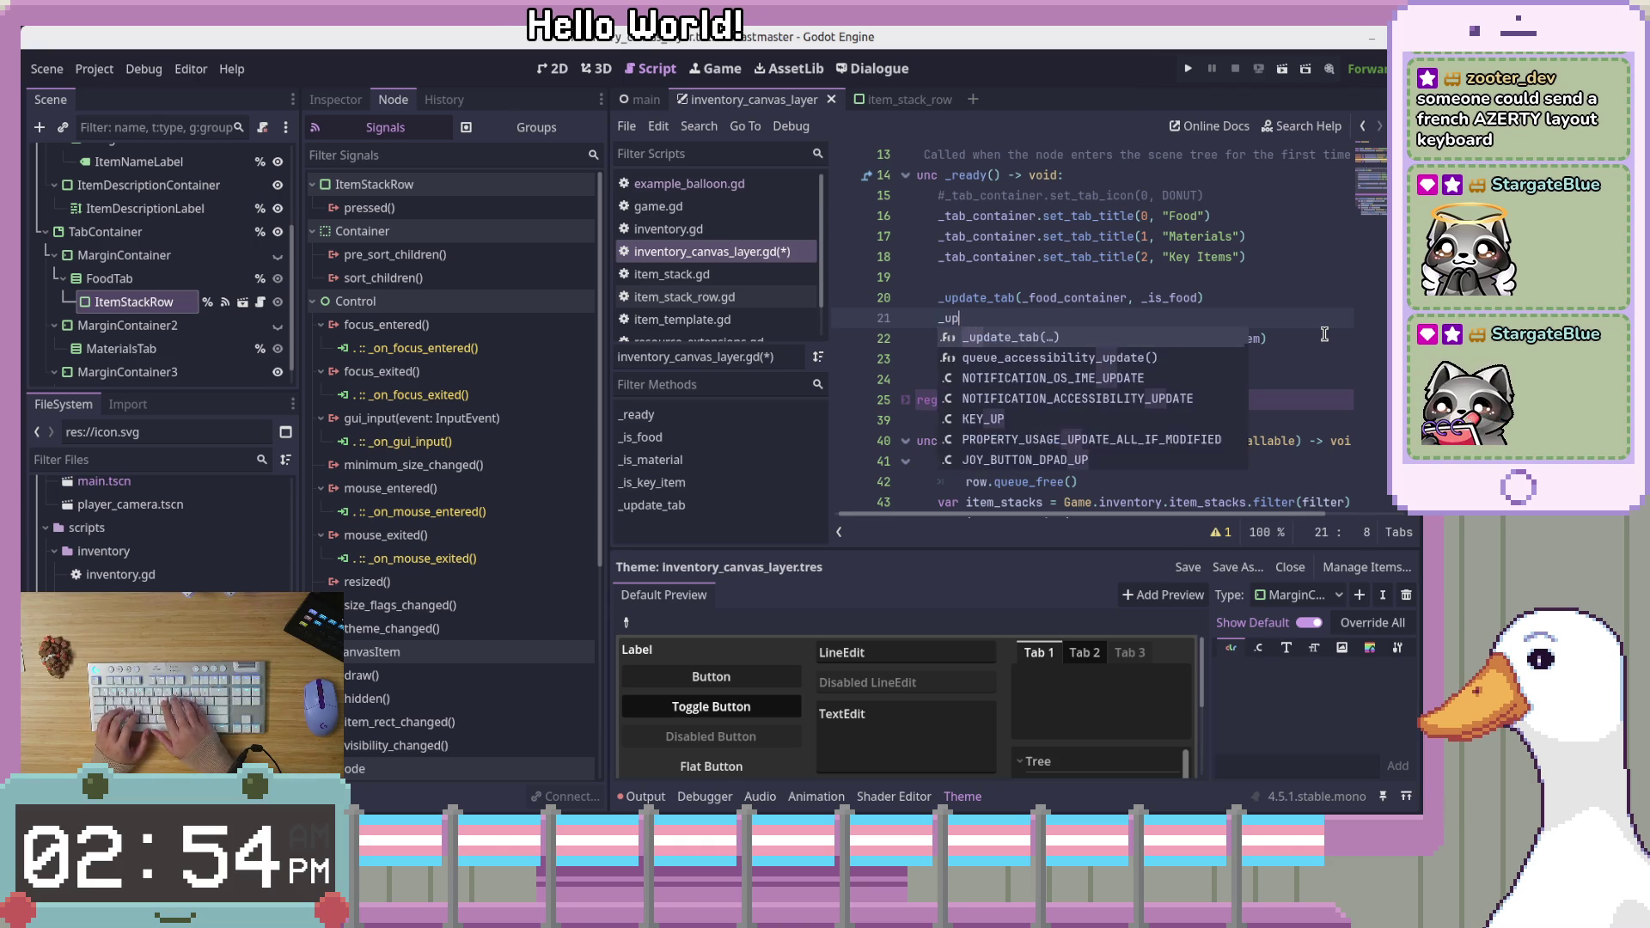
text(date_tab)
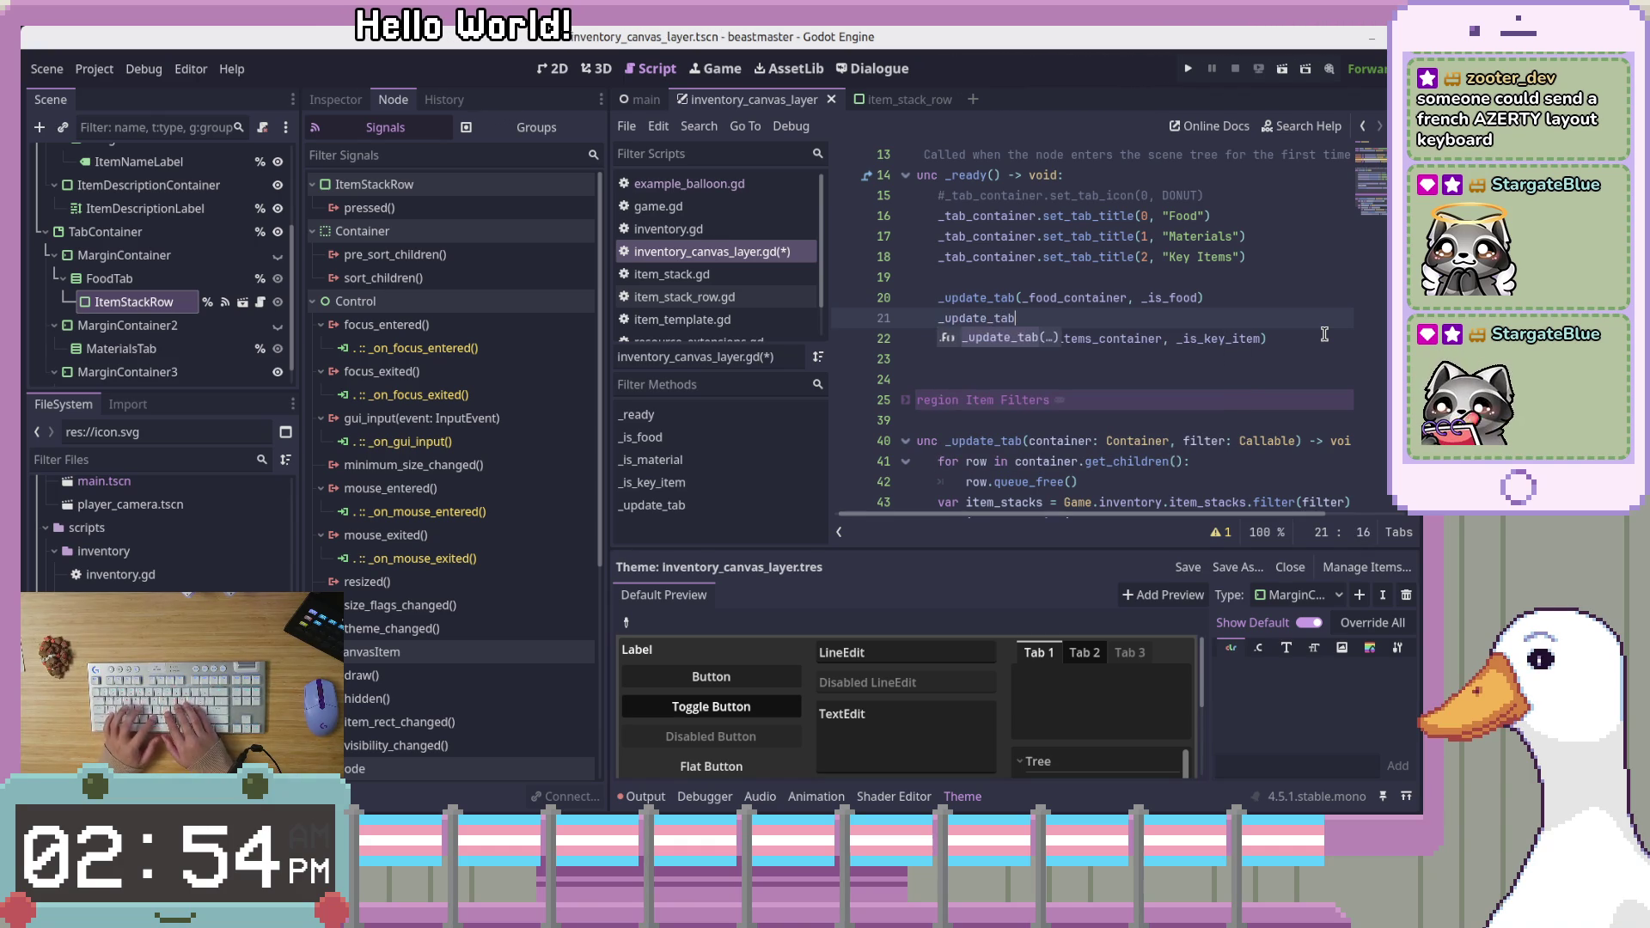
key(Return)
text(_materia)
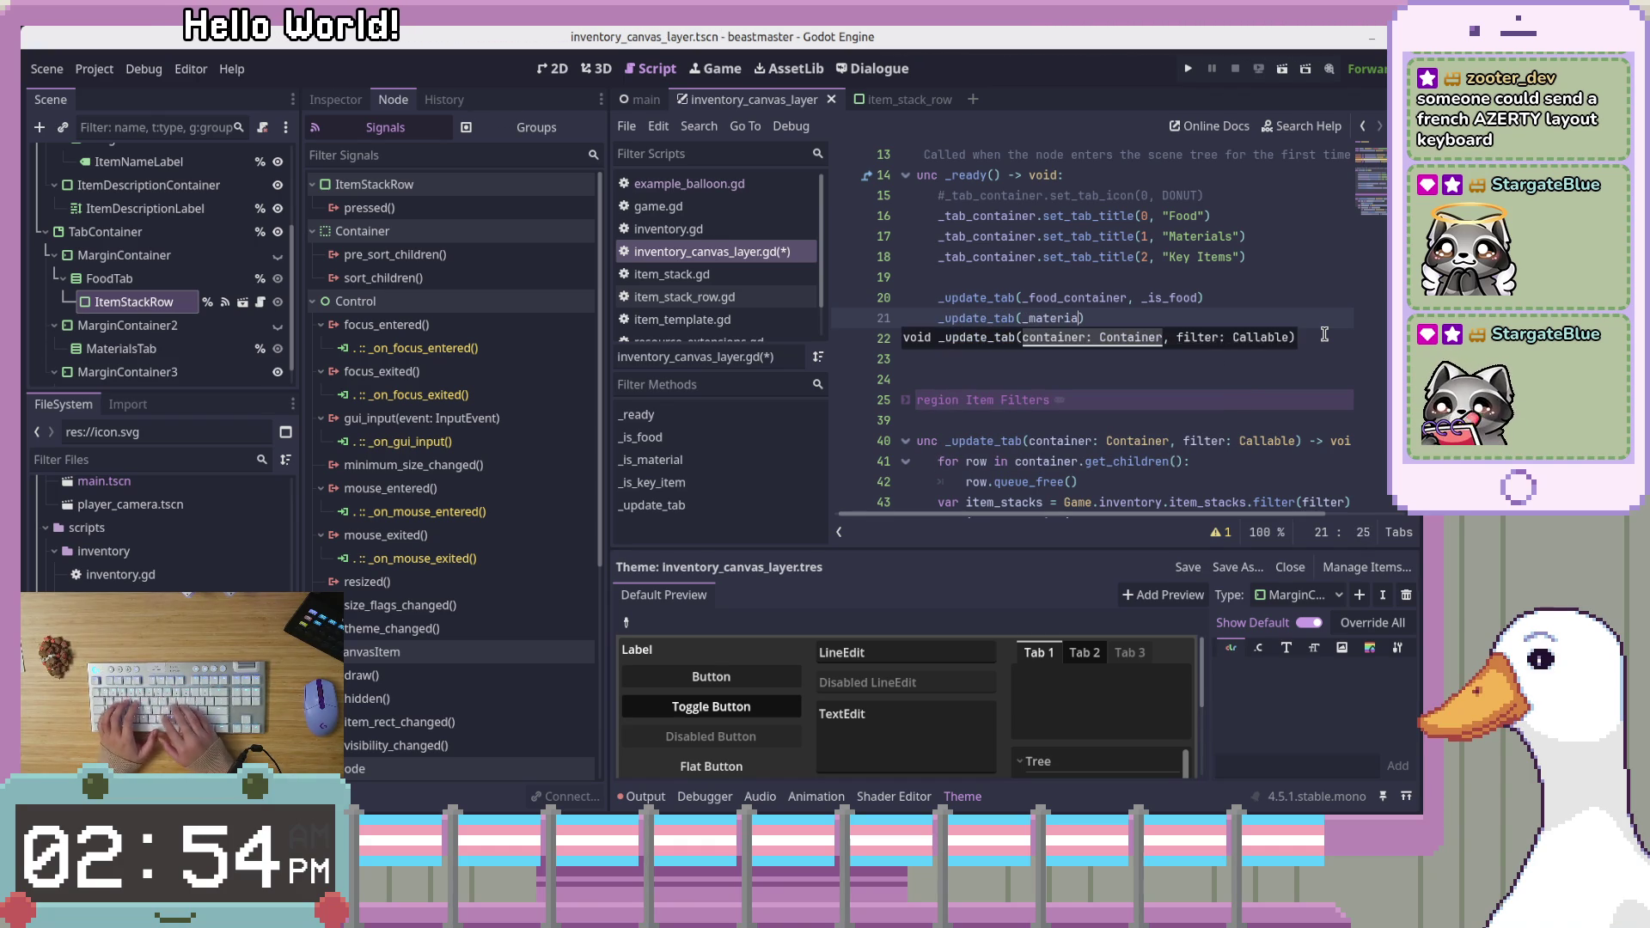
text(_container)
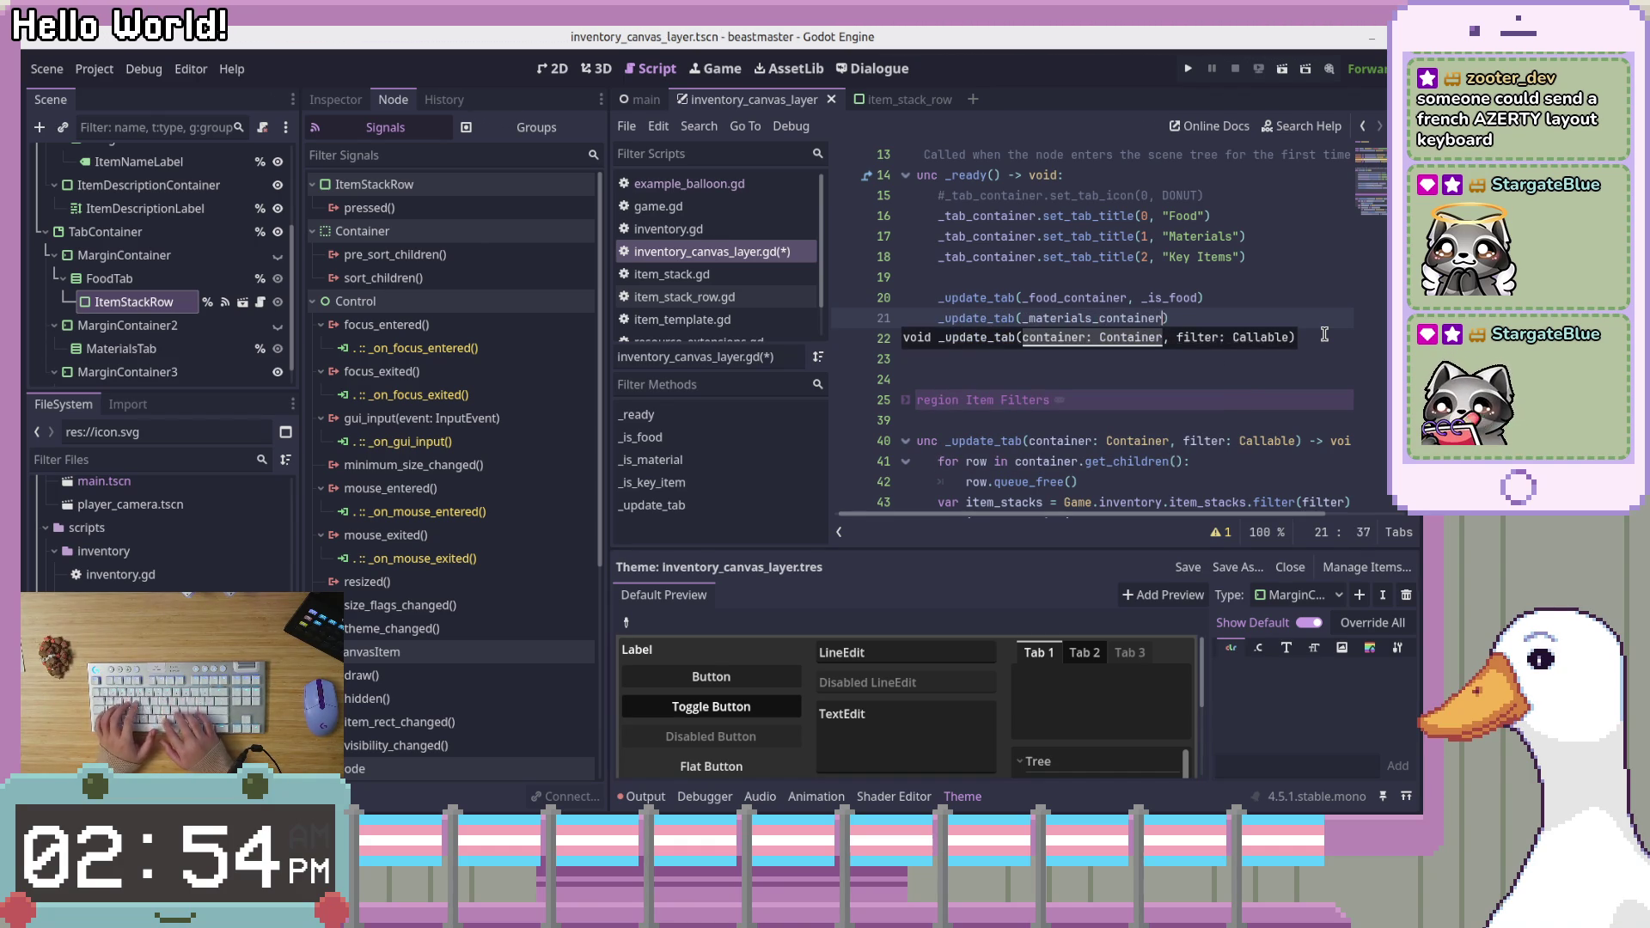
text(, _is)
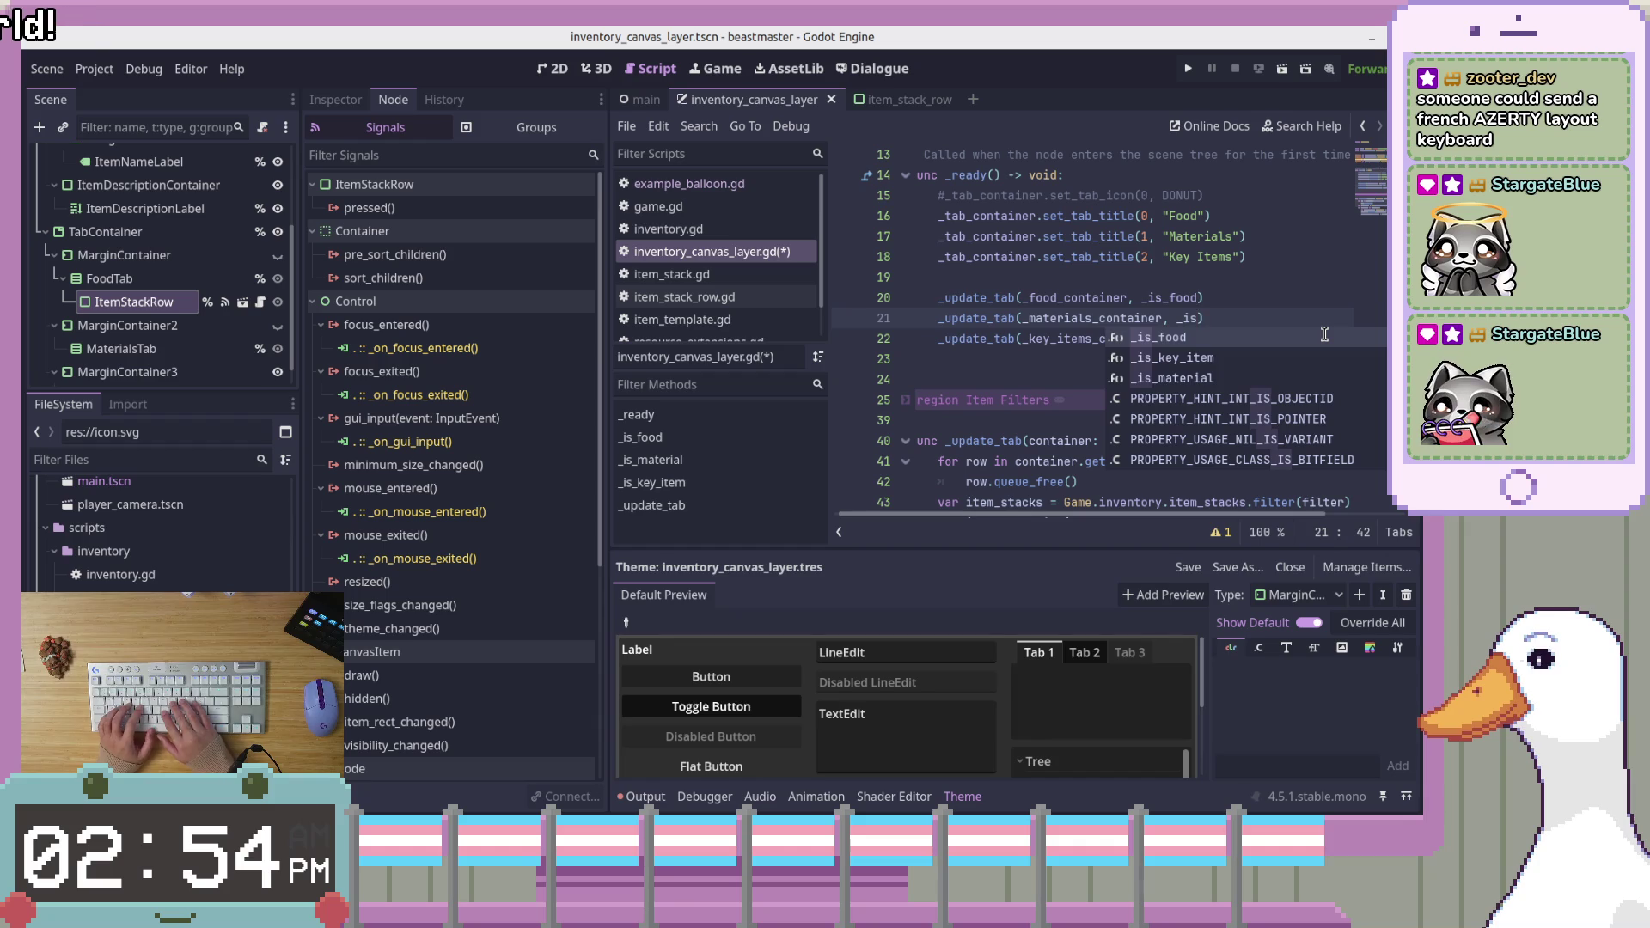
text(_material)
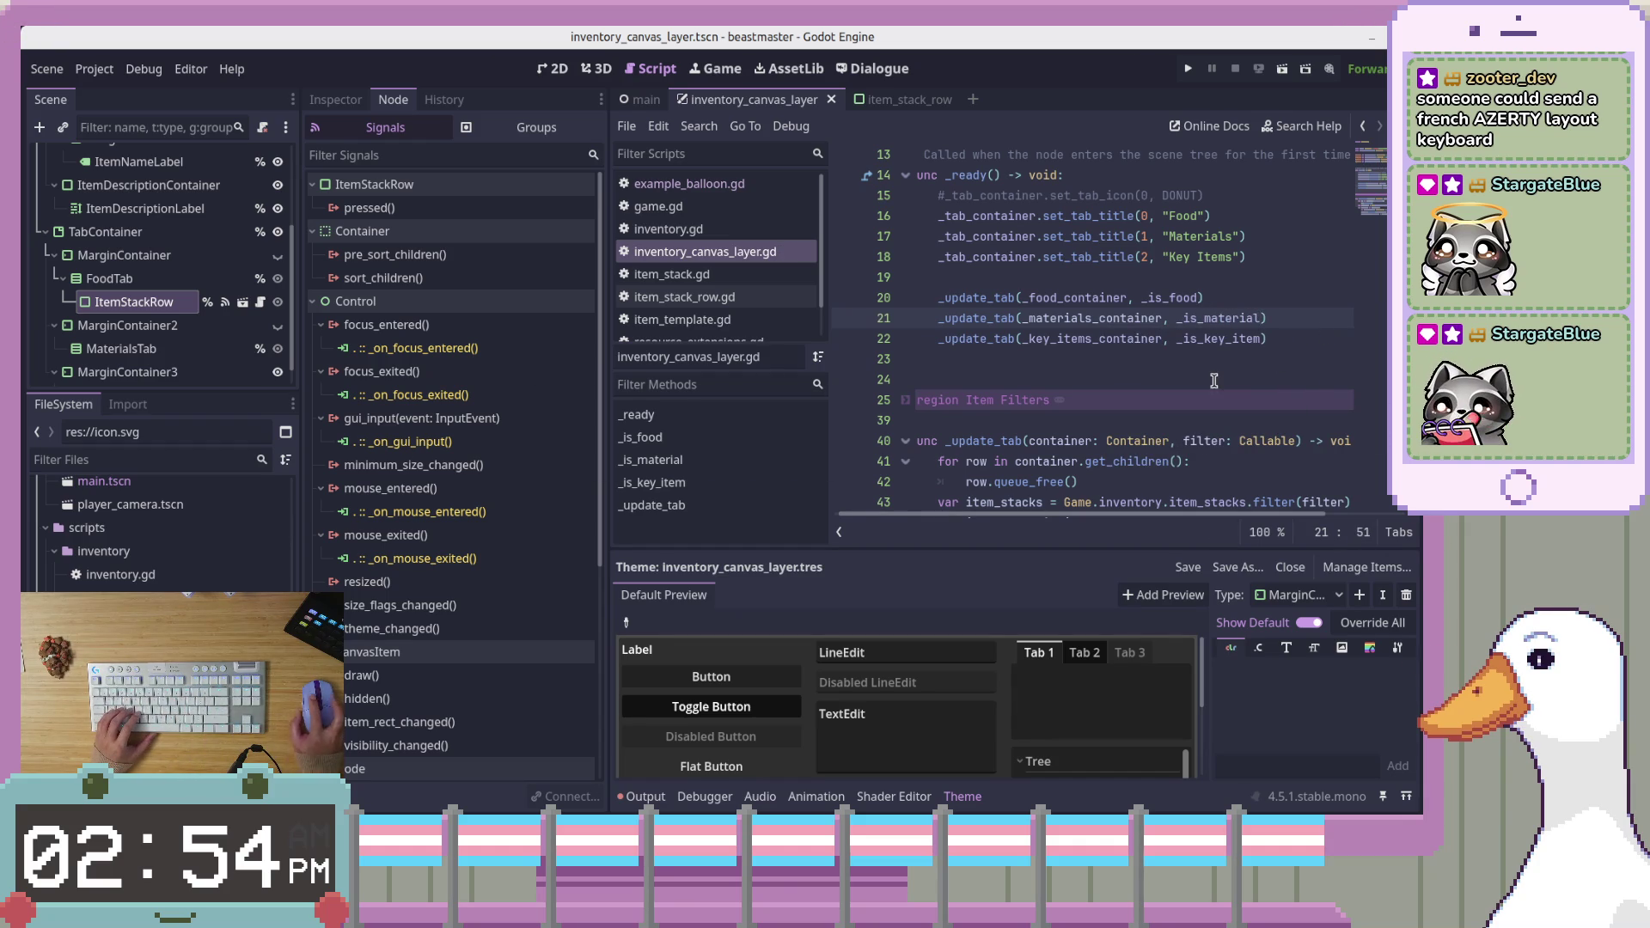
scroll(1214, 380, down, 2)
click(1250, 342)
scroll(1247, 393, up, 6)
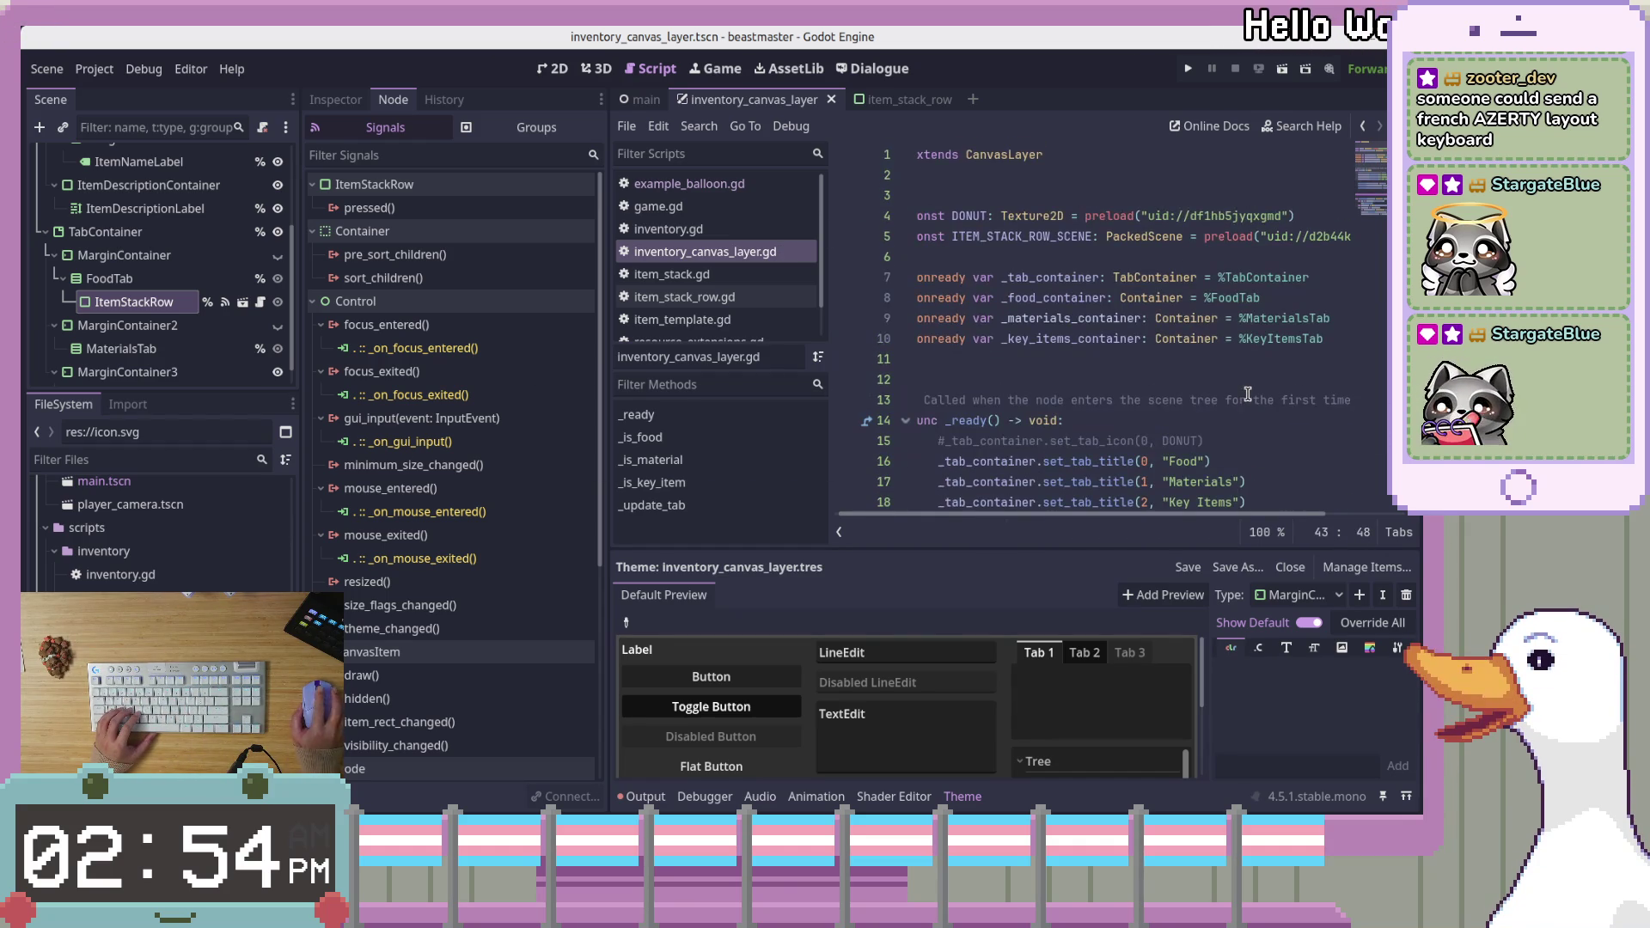
click(1245, 425)
scroll(1319, 426, down, 5)
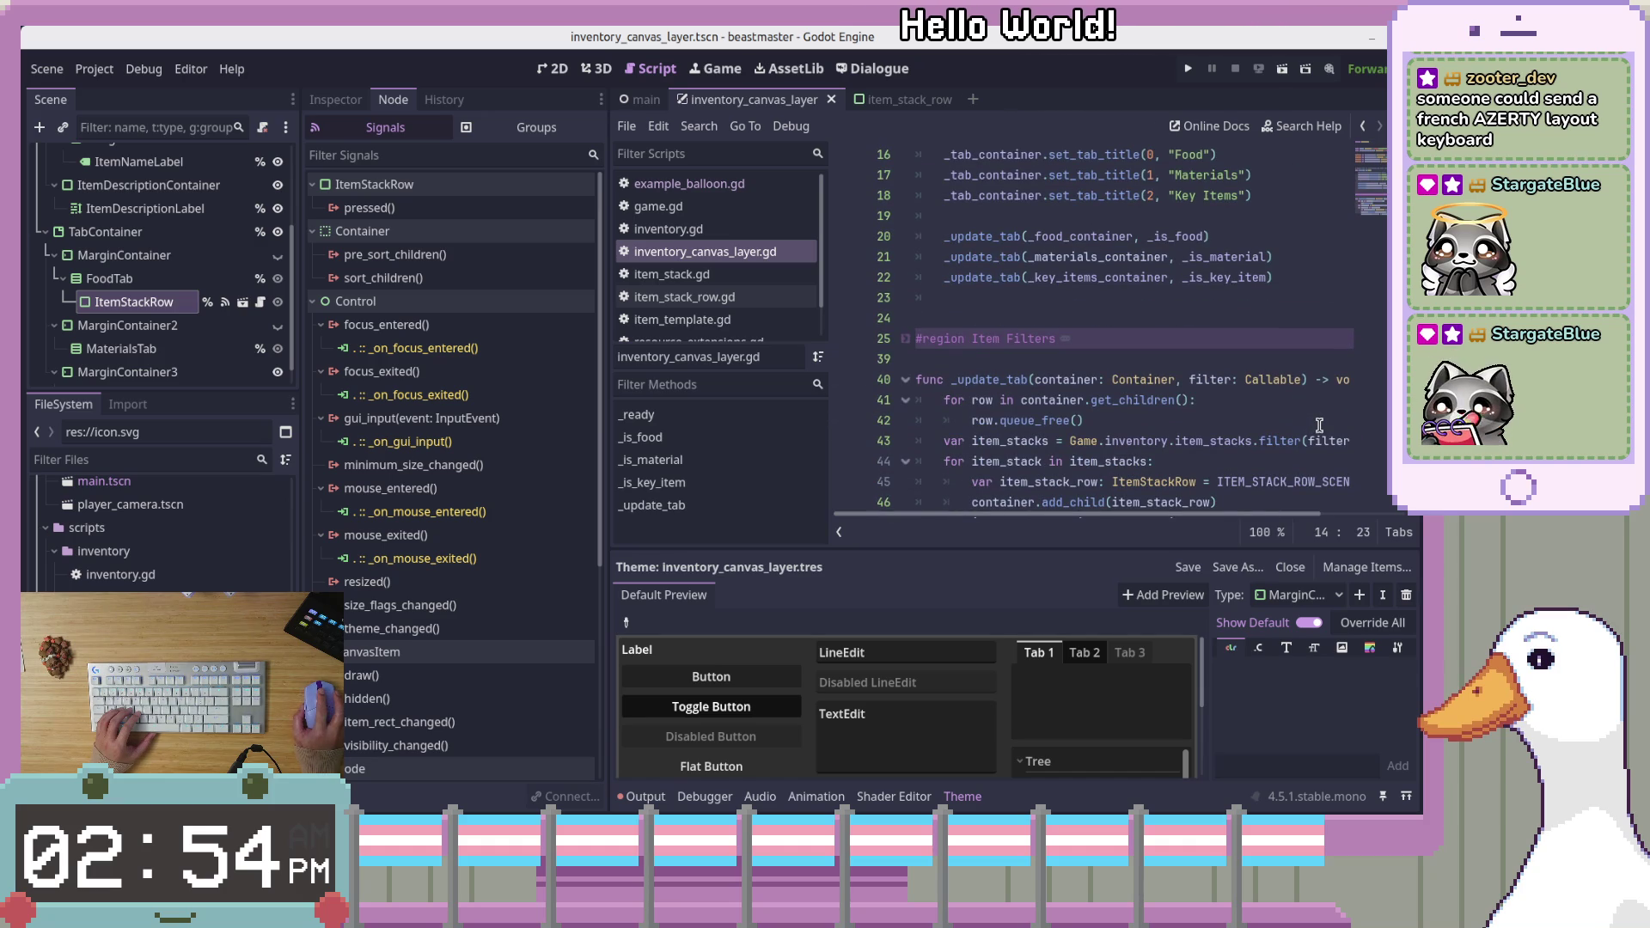
scroll(1289, 429, up, 1)
click(1232, 439)
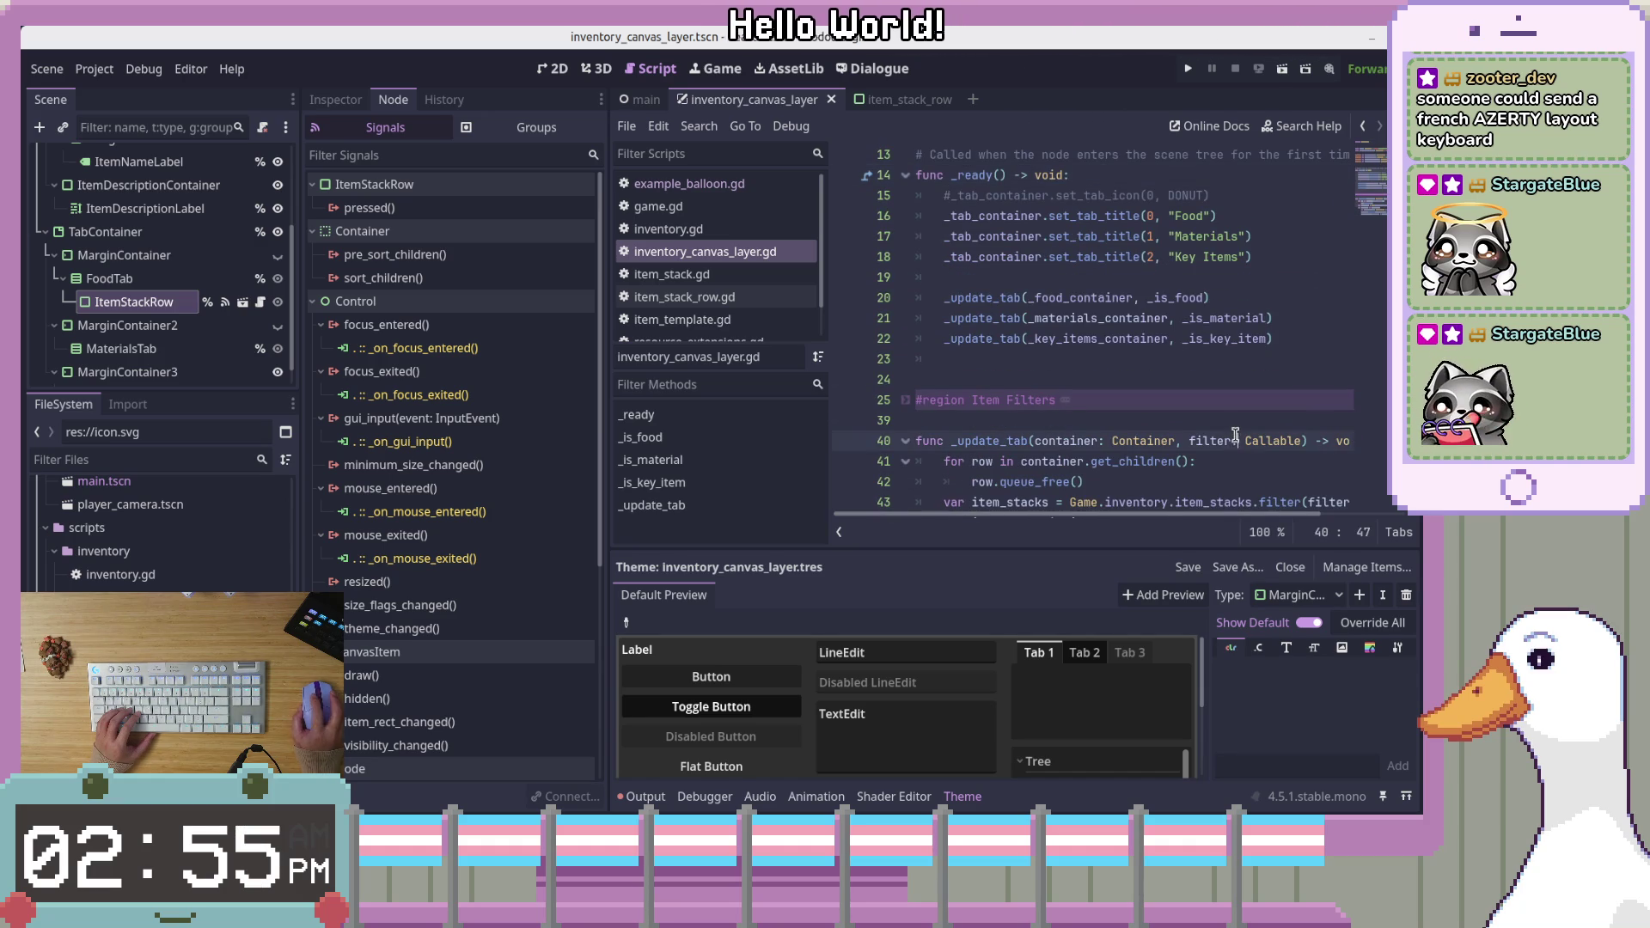
Write func _update_tabs() -> void: above _update_tab and begin its indented body
key(Up)
key(Return)
key(Return)
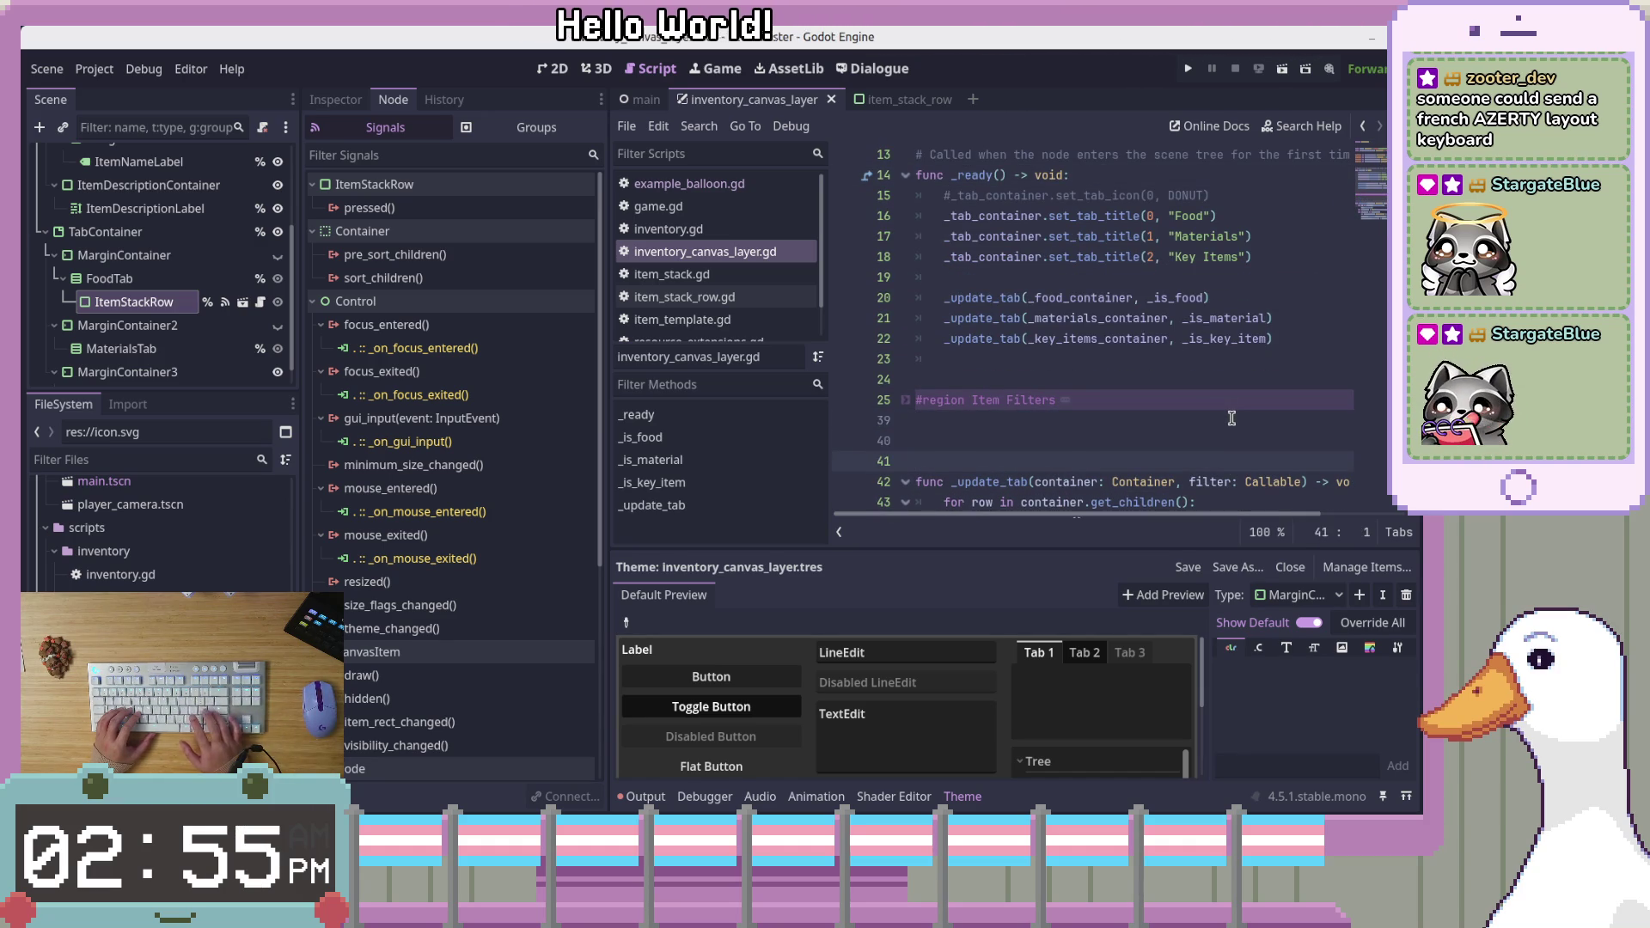
key(Up)
key(Return)
key(Return)
key(Up)
text(func)
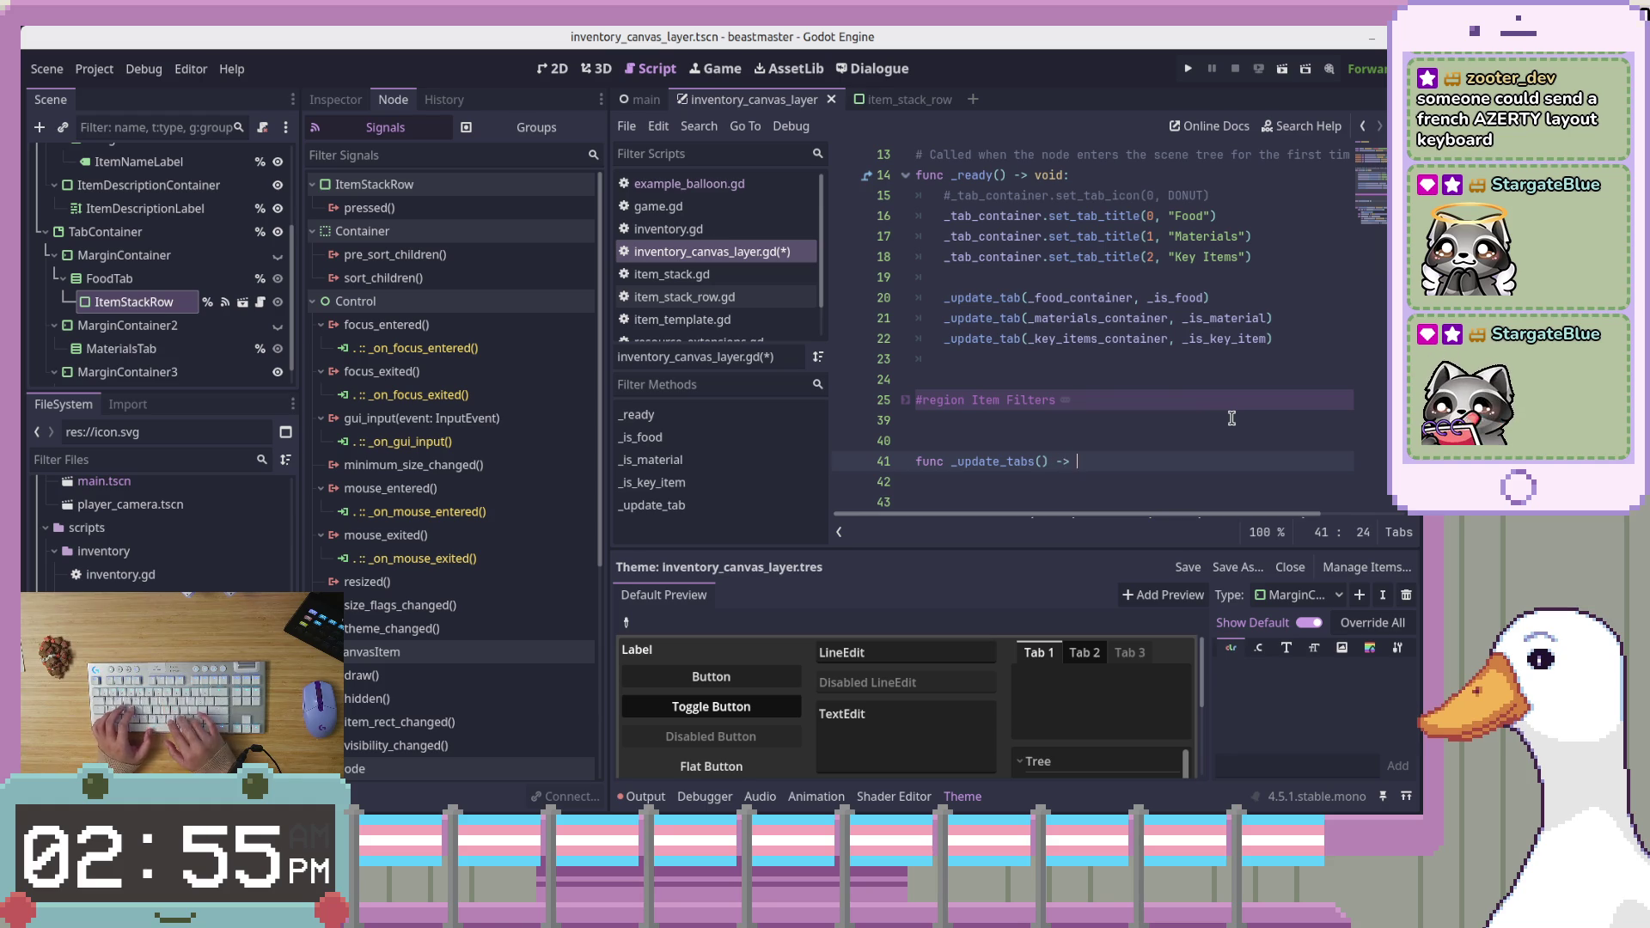
key(BackSpace)
text(v)
text(())
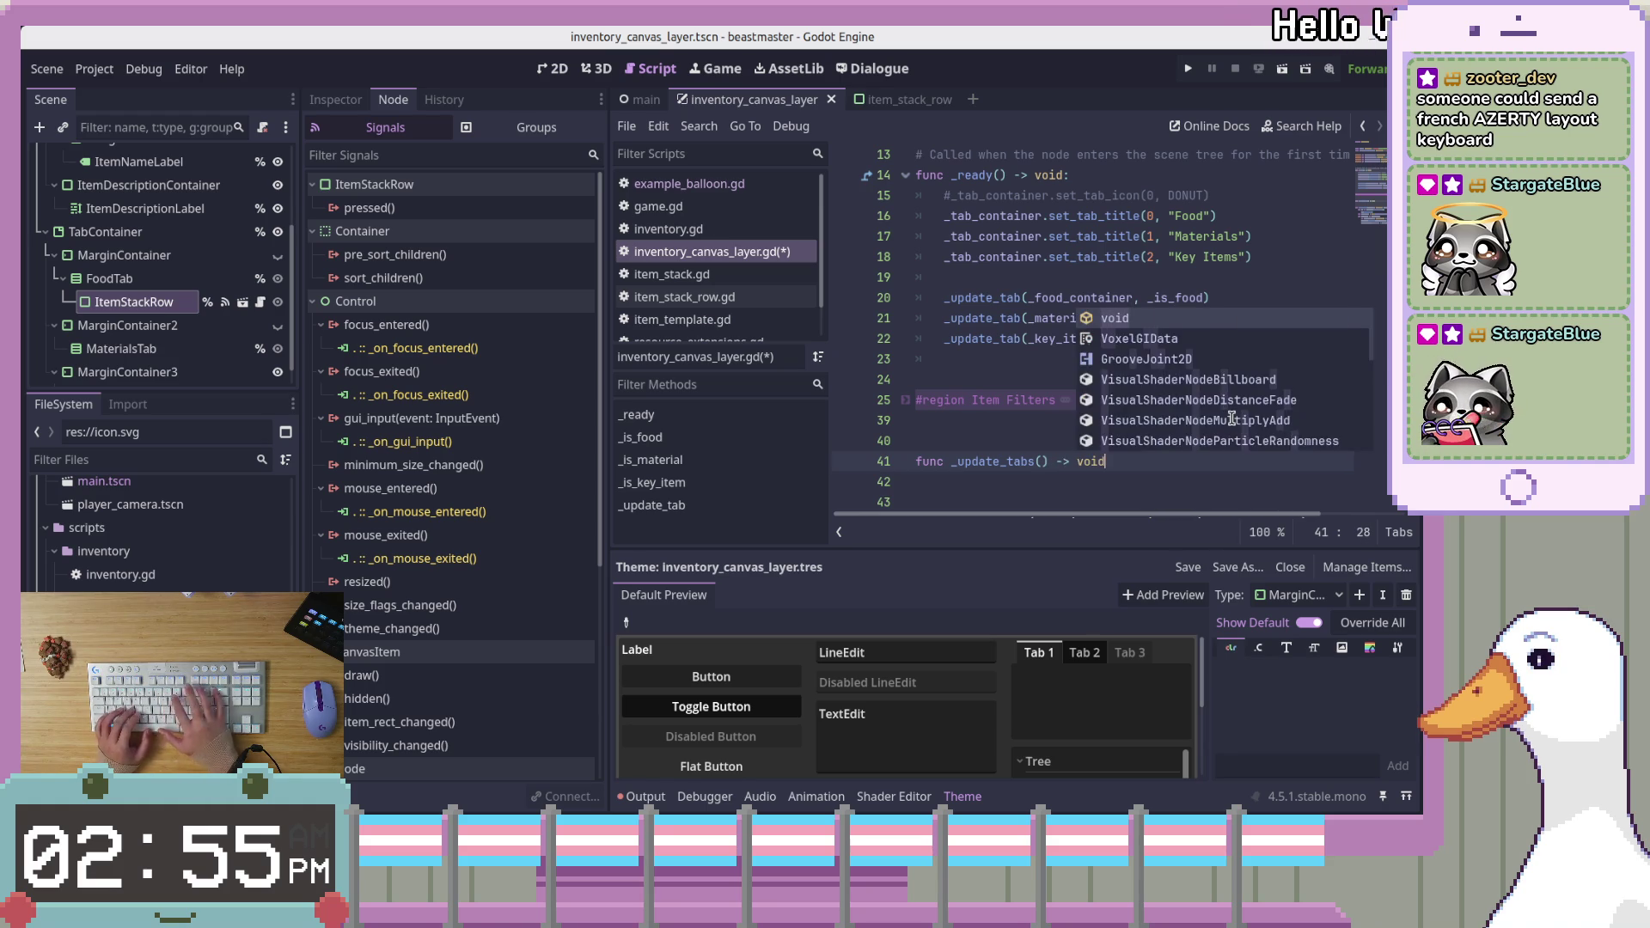
text(:)
key(Return)
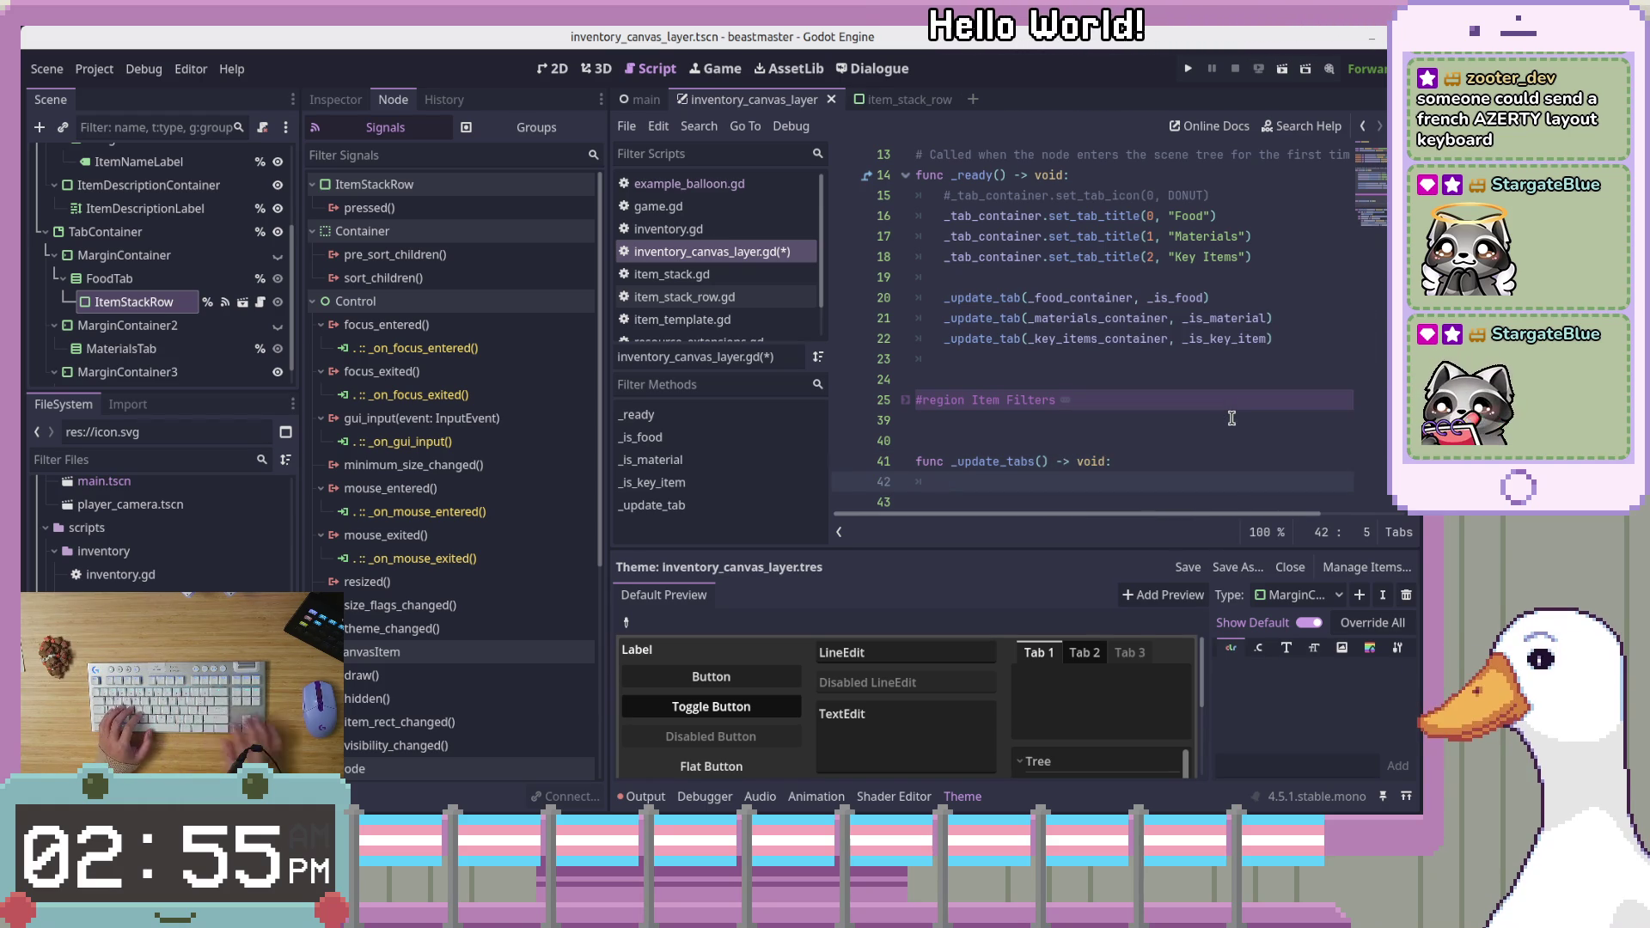
key(ctrl+v)
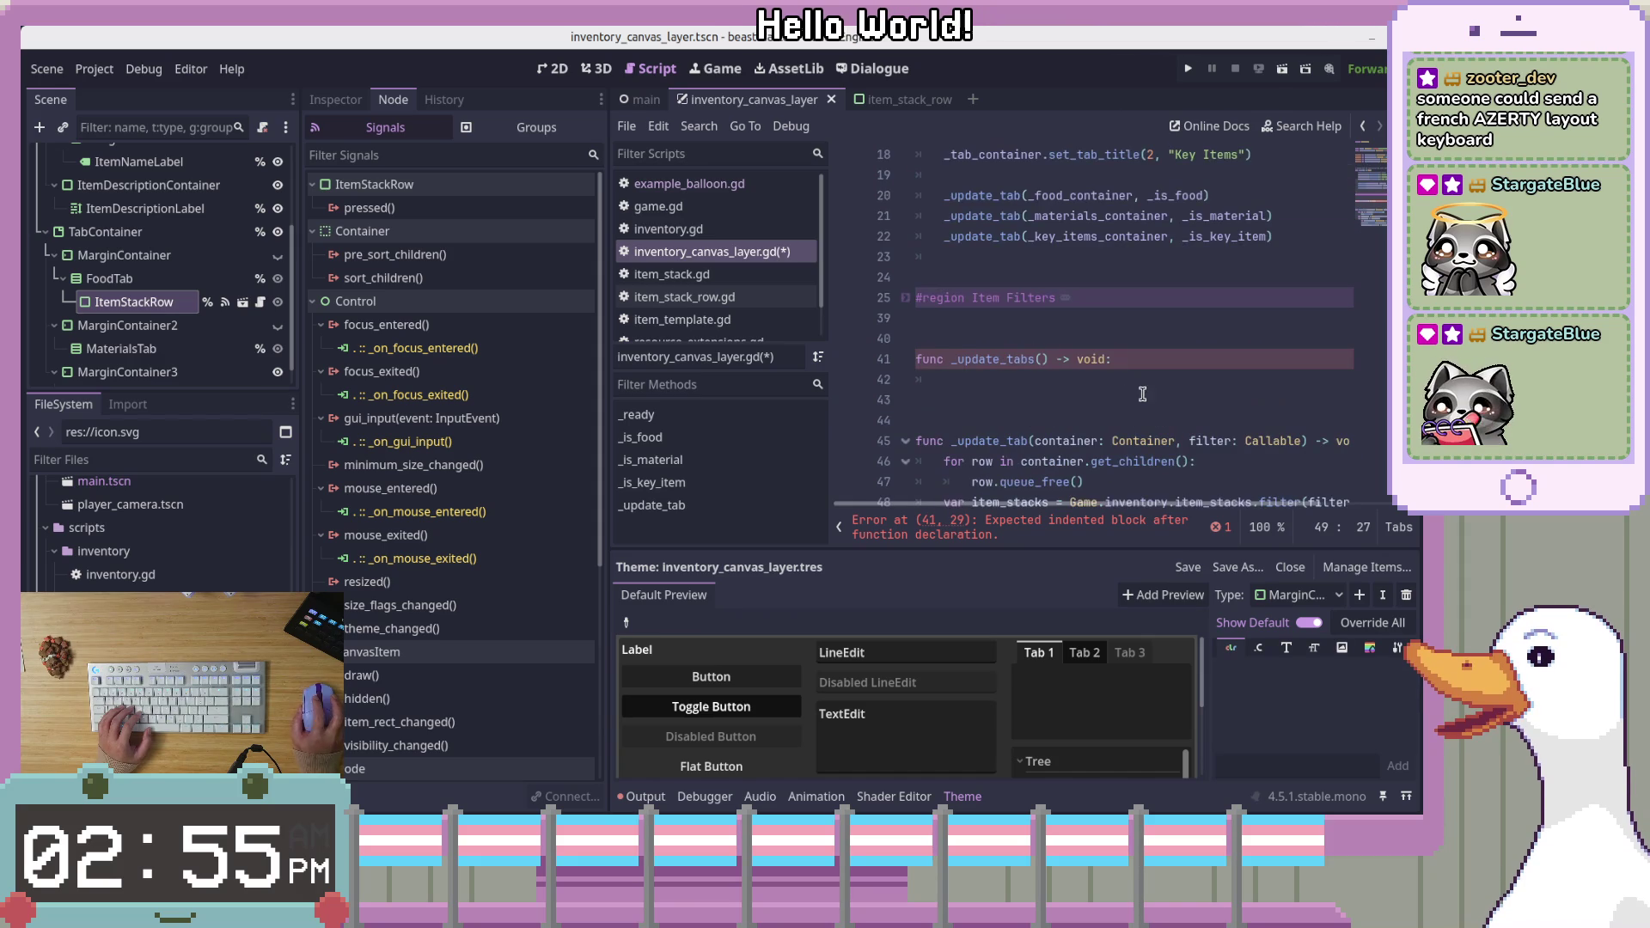
scroll(1074, 387, up, 3)
Cut the three _update_tab calls from _ready, paste them into _update_tabs, fix indentation, and save
drag(1272, 420, 871, 370)
key(ctrl+x)
key(BackSpace)
key(BackSpace)
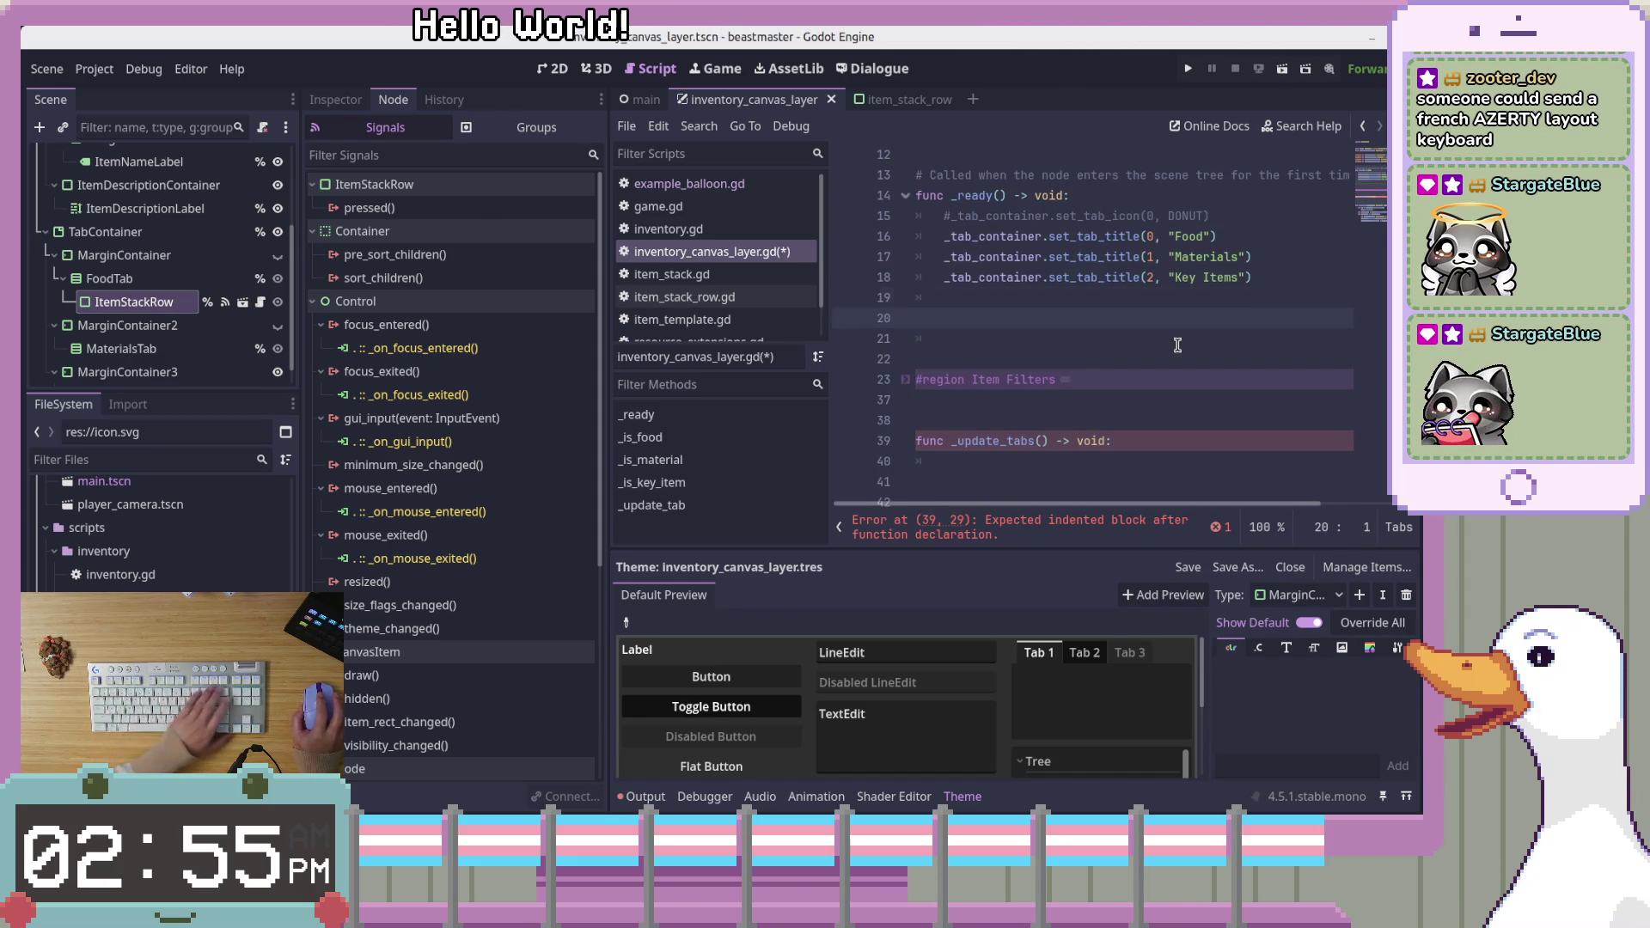
key(Down)
key(Down)
key(Down)
key(ctrl+v)
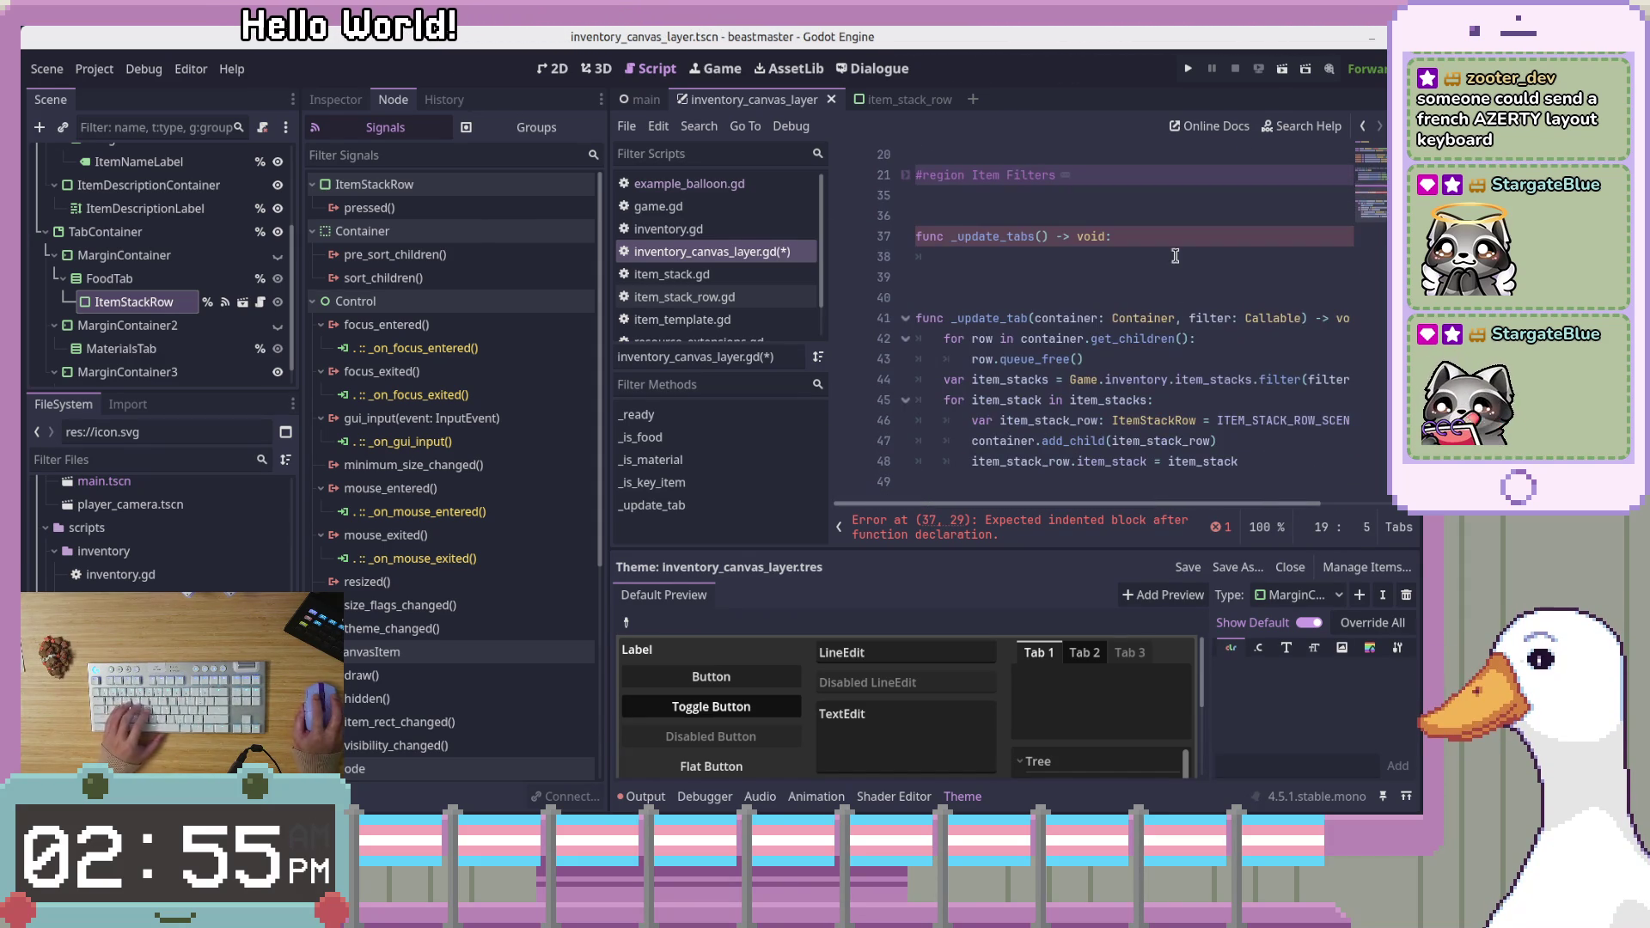
key(Up)
key(Up)
key(Home)
key(BackSpace)
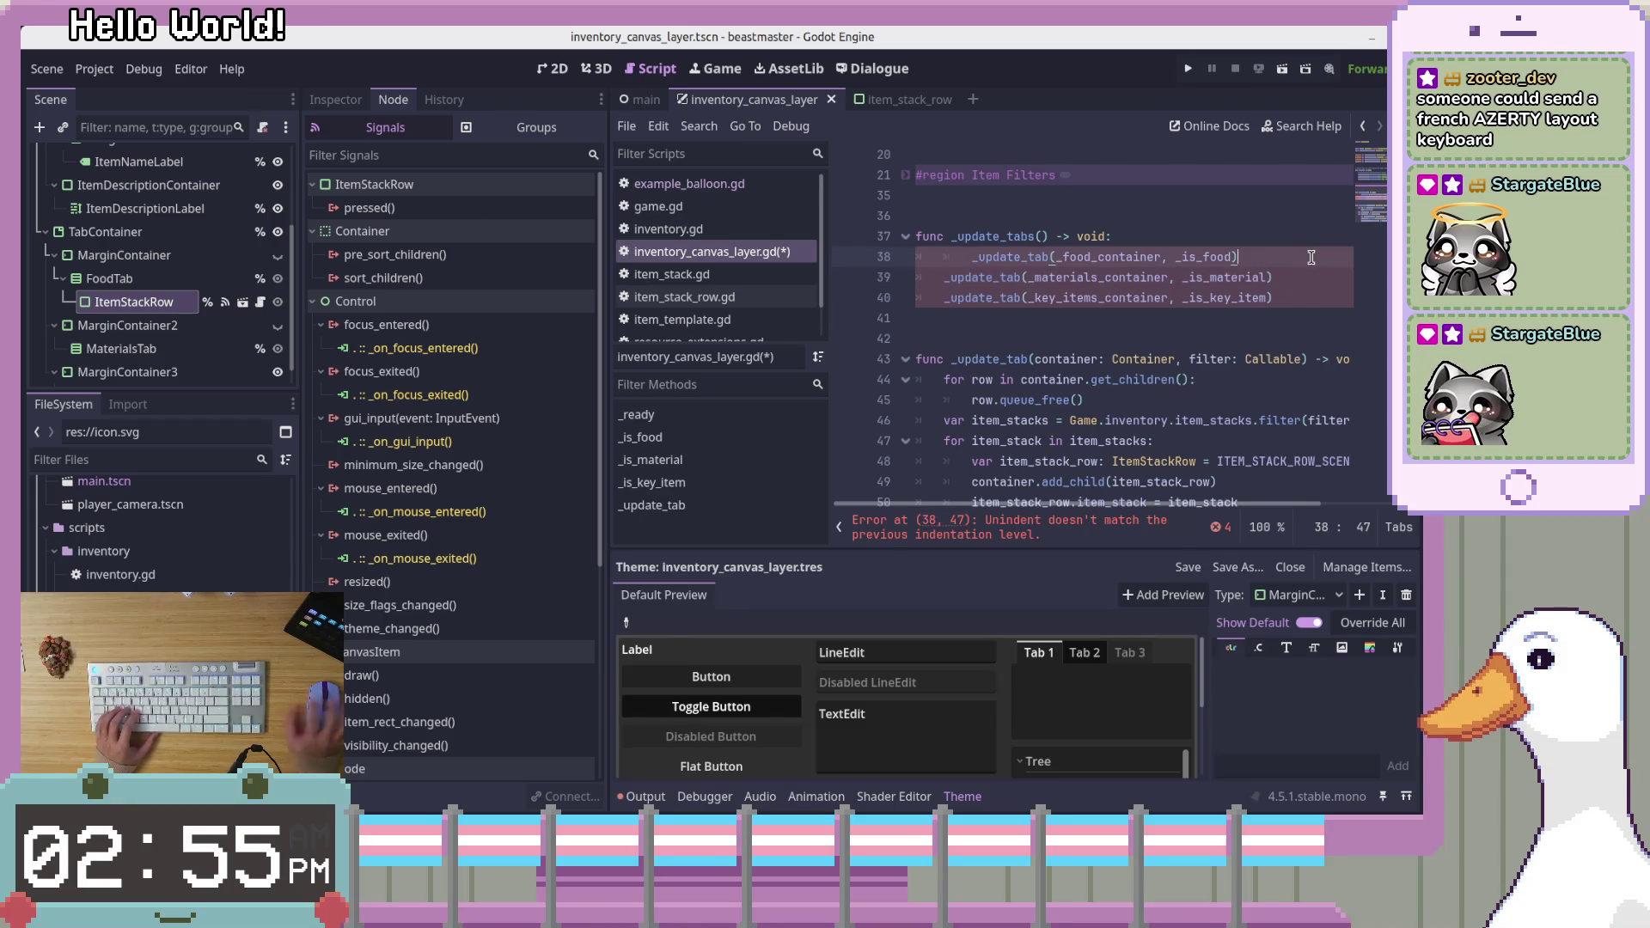
key(ctrl+s)
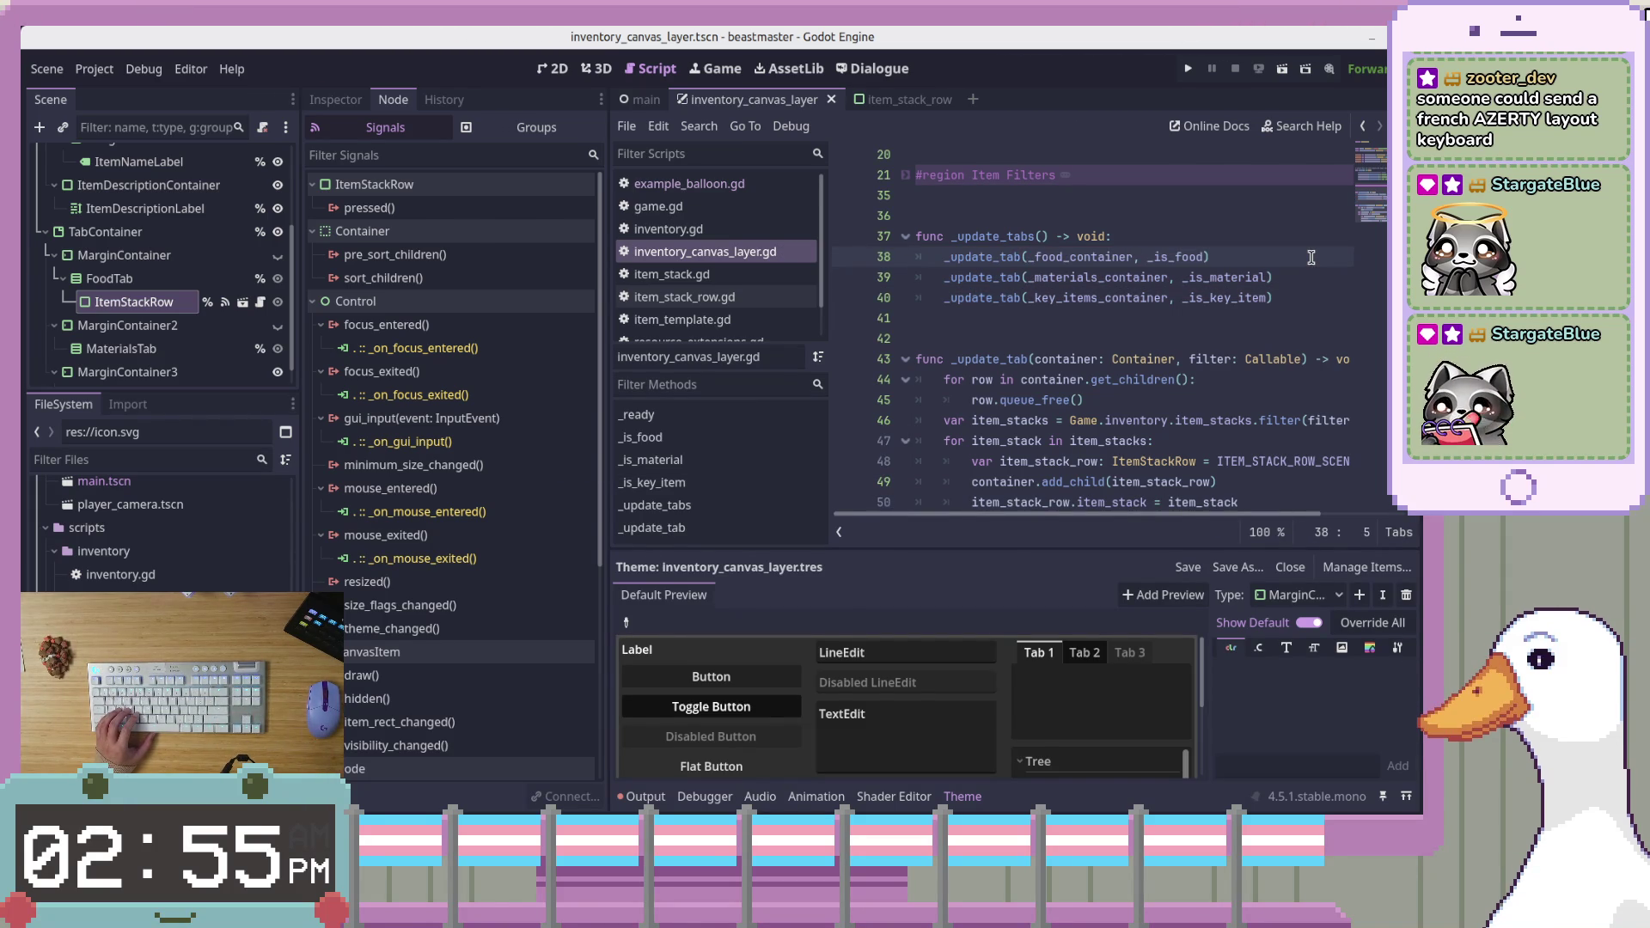
Review the _update_tab loop code and the relocated materials and key items calls
key(Down)
key(Down)
key(End)
scroll(1375, 215, down, 1)
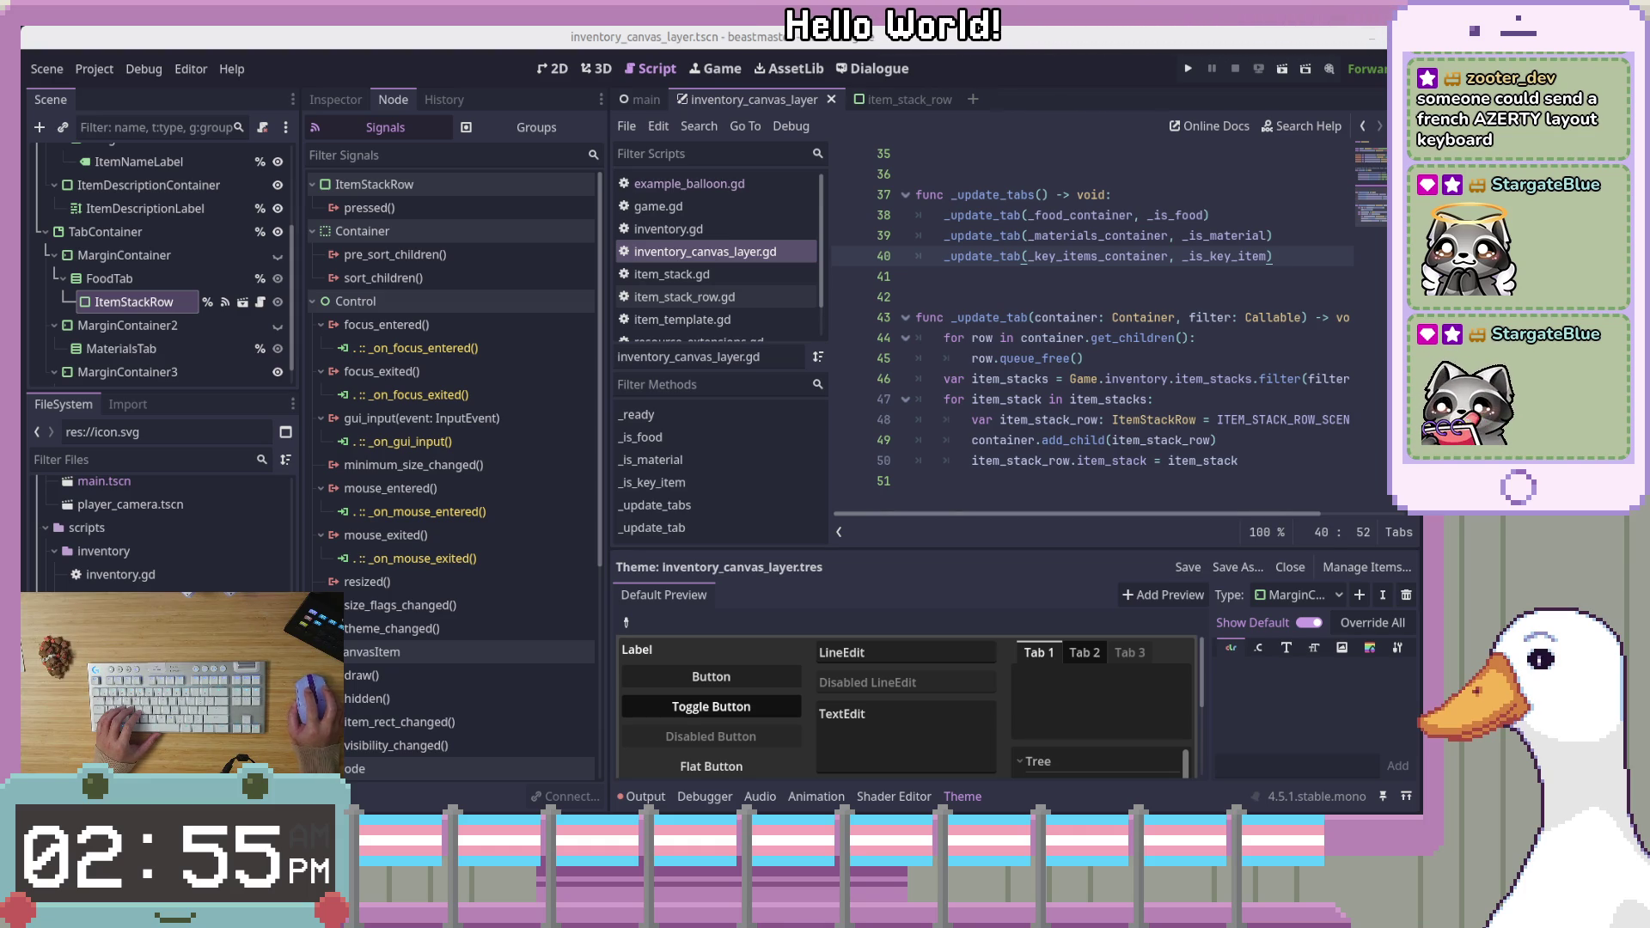
click(1230, 419)
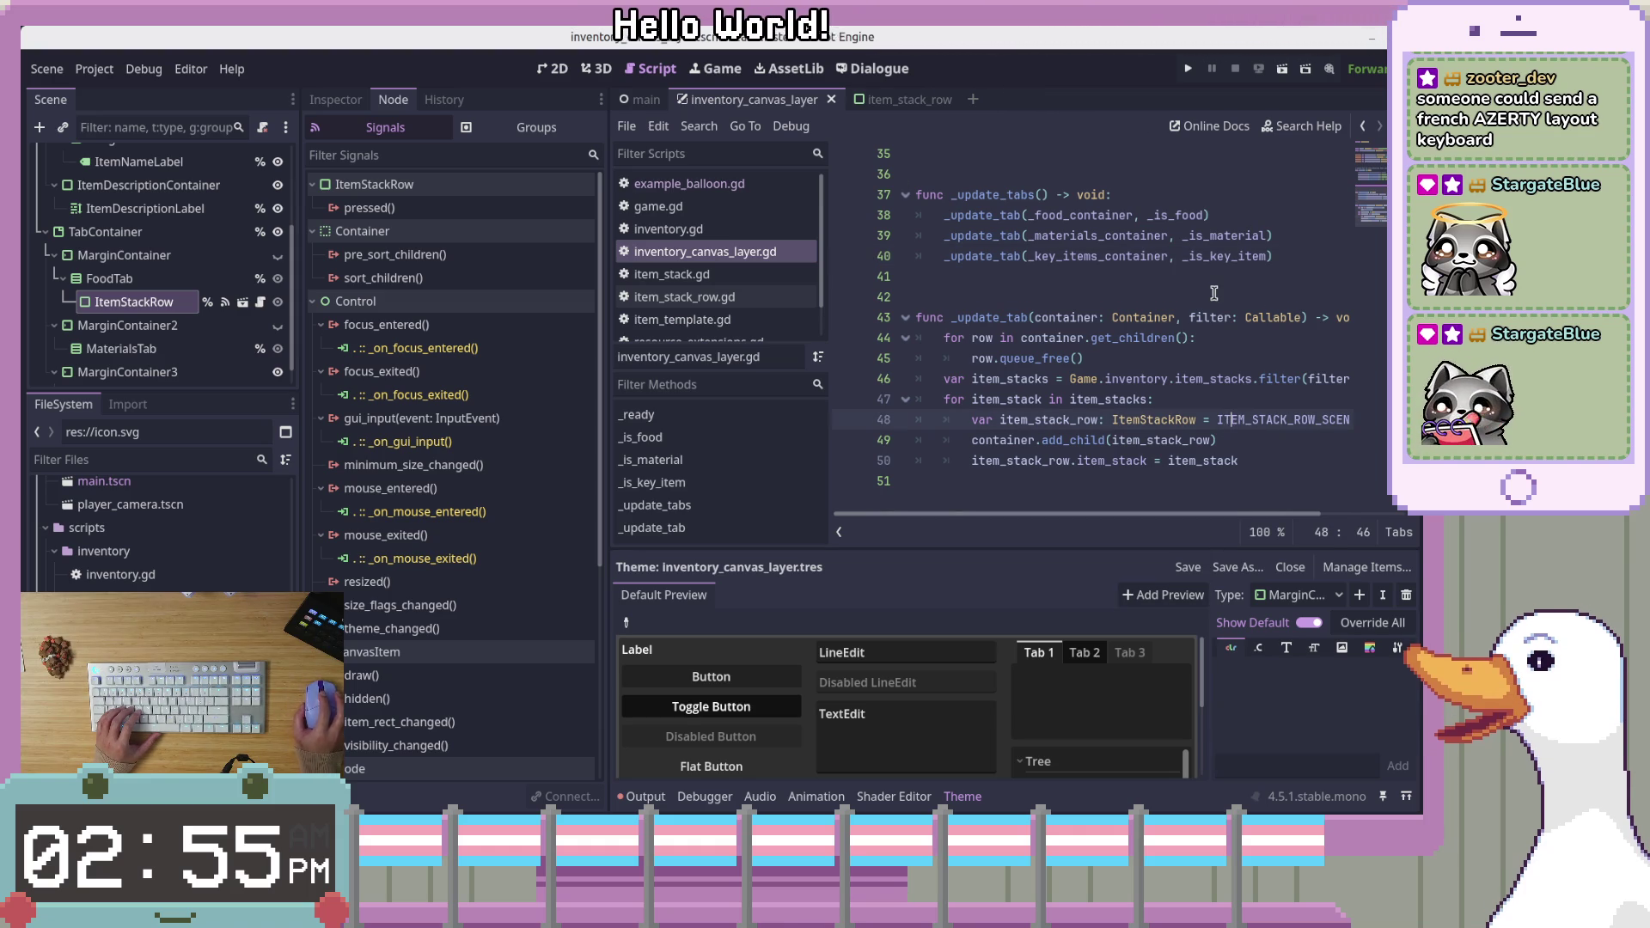
click(1276, 334)
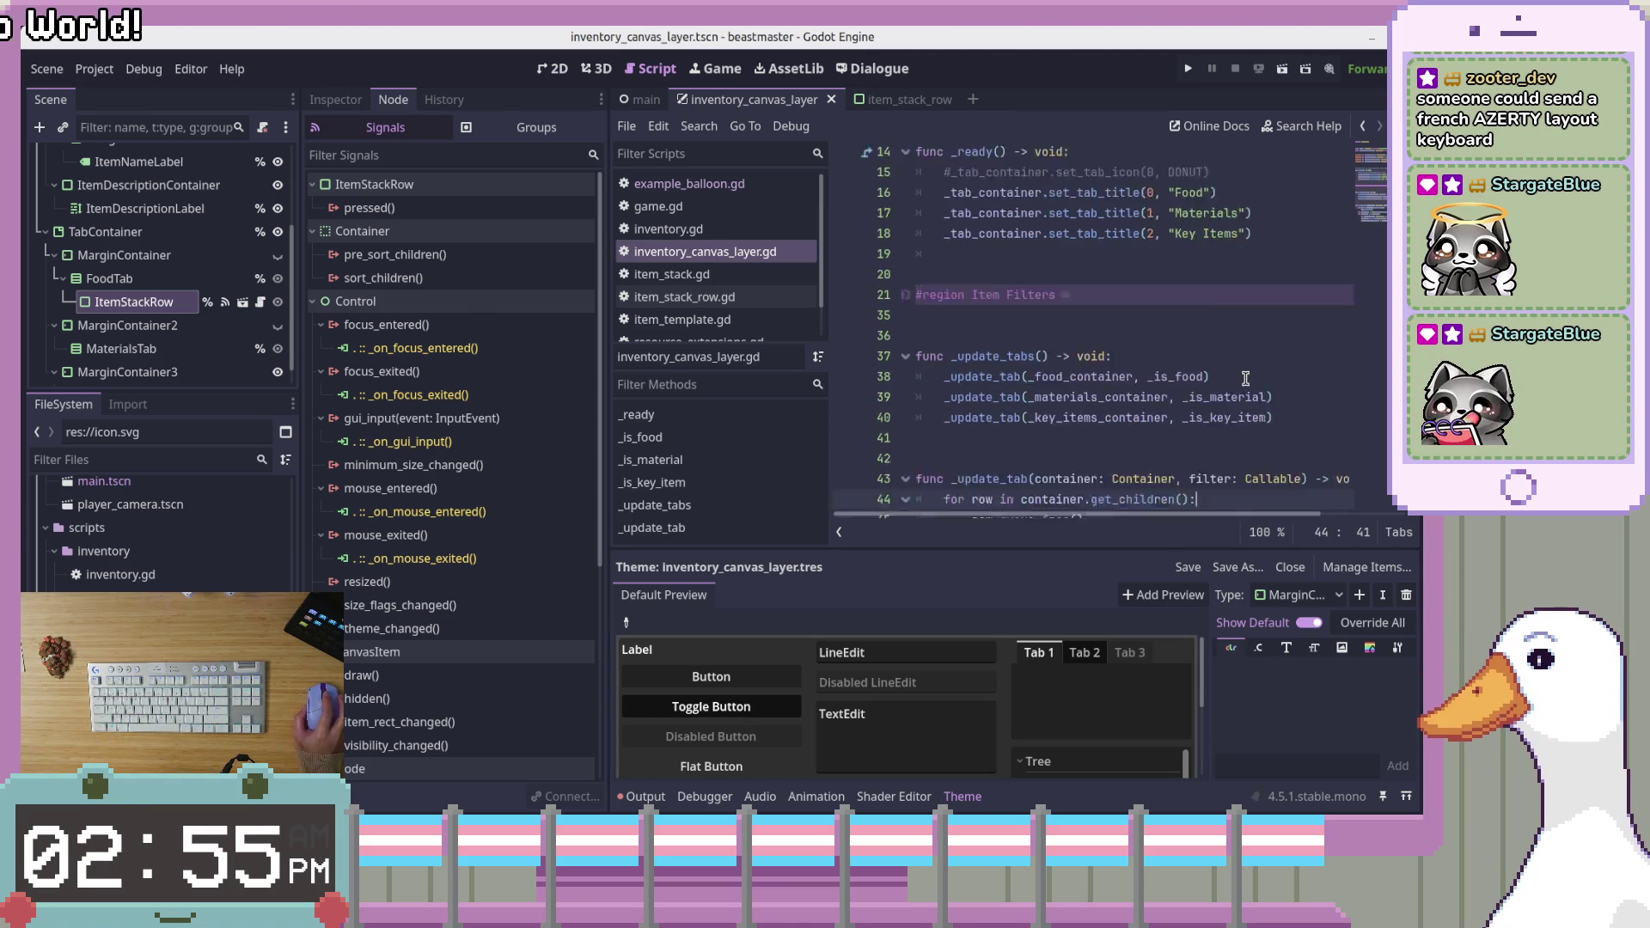
click(1251, 367)
scroll(1251, 367, up, 8)
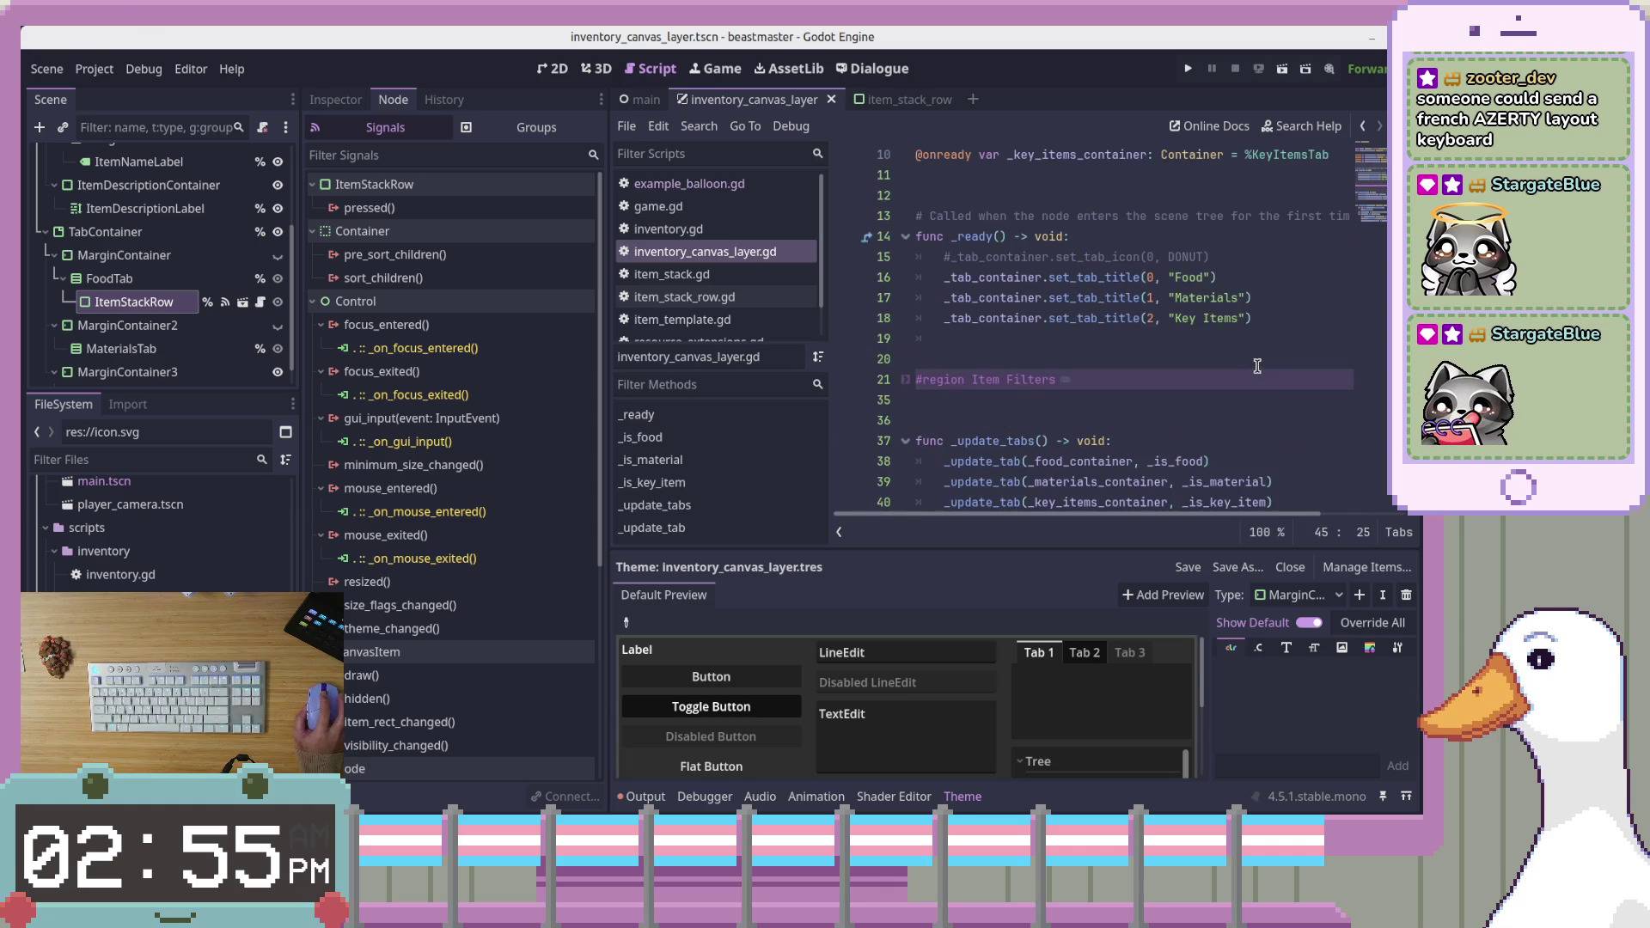
click(1225, 340)
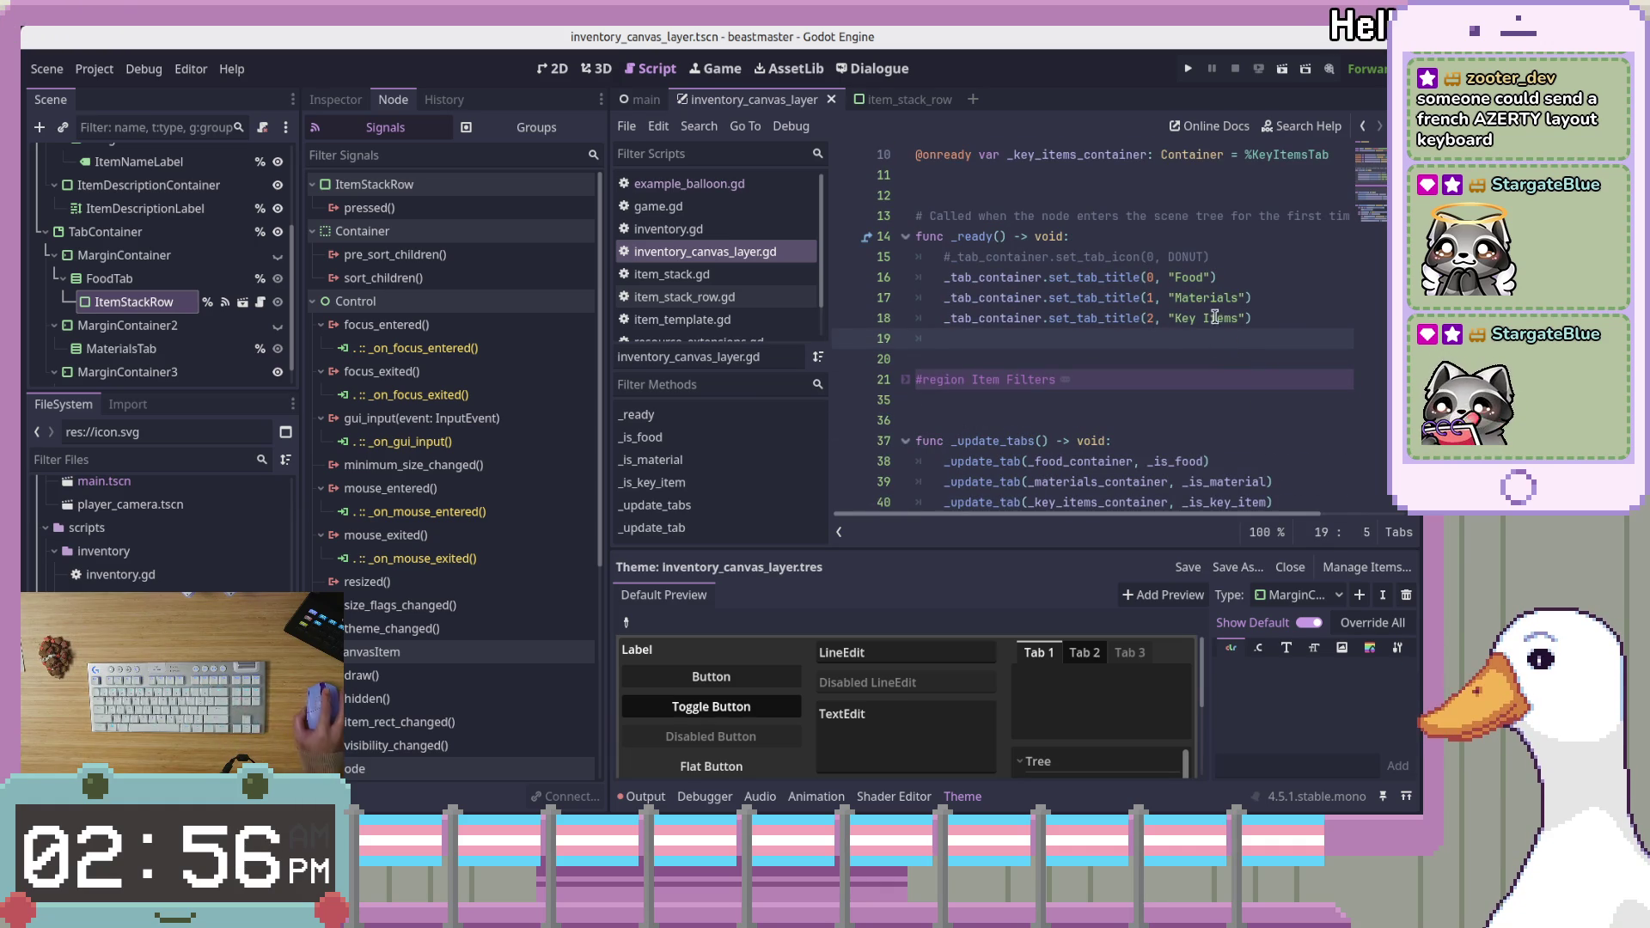
scroll(1216, 337, down, 1)
scroll(1215, 337, down, 2)
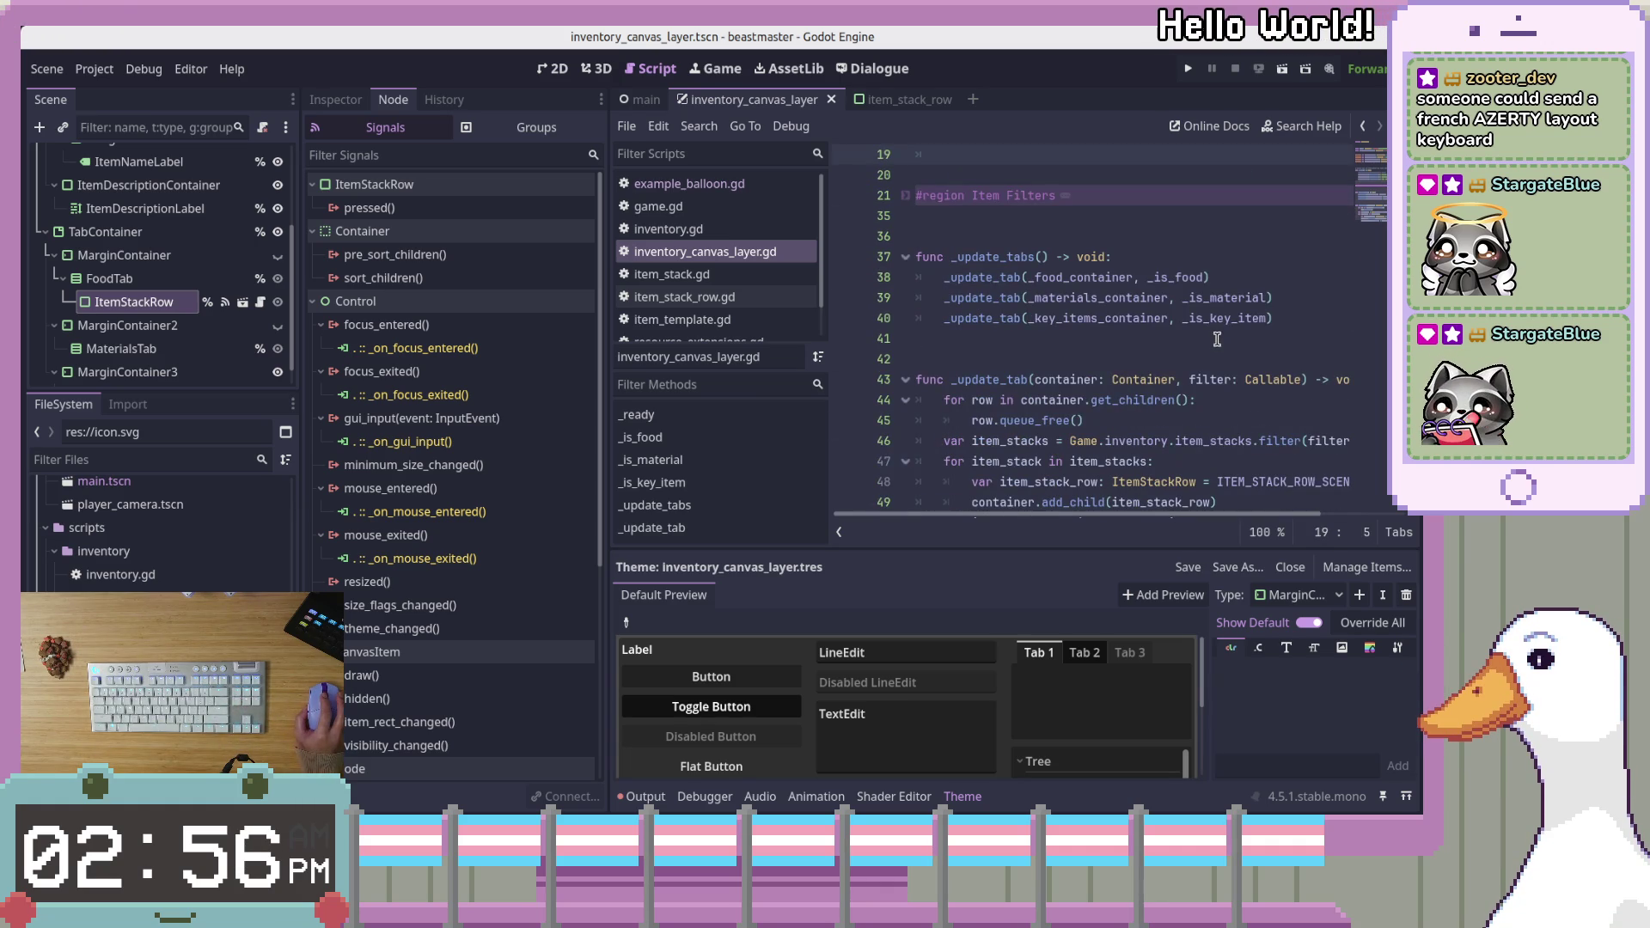
scroll(1234, 384, down, 1)
click(1241, 403)
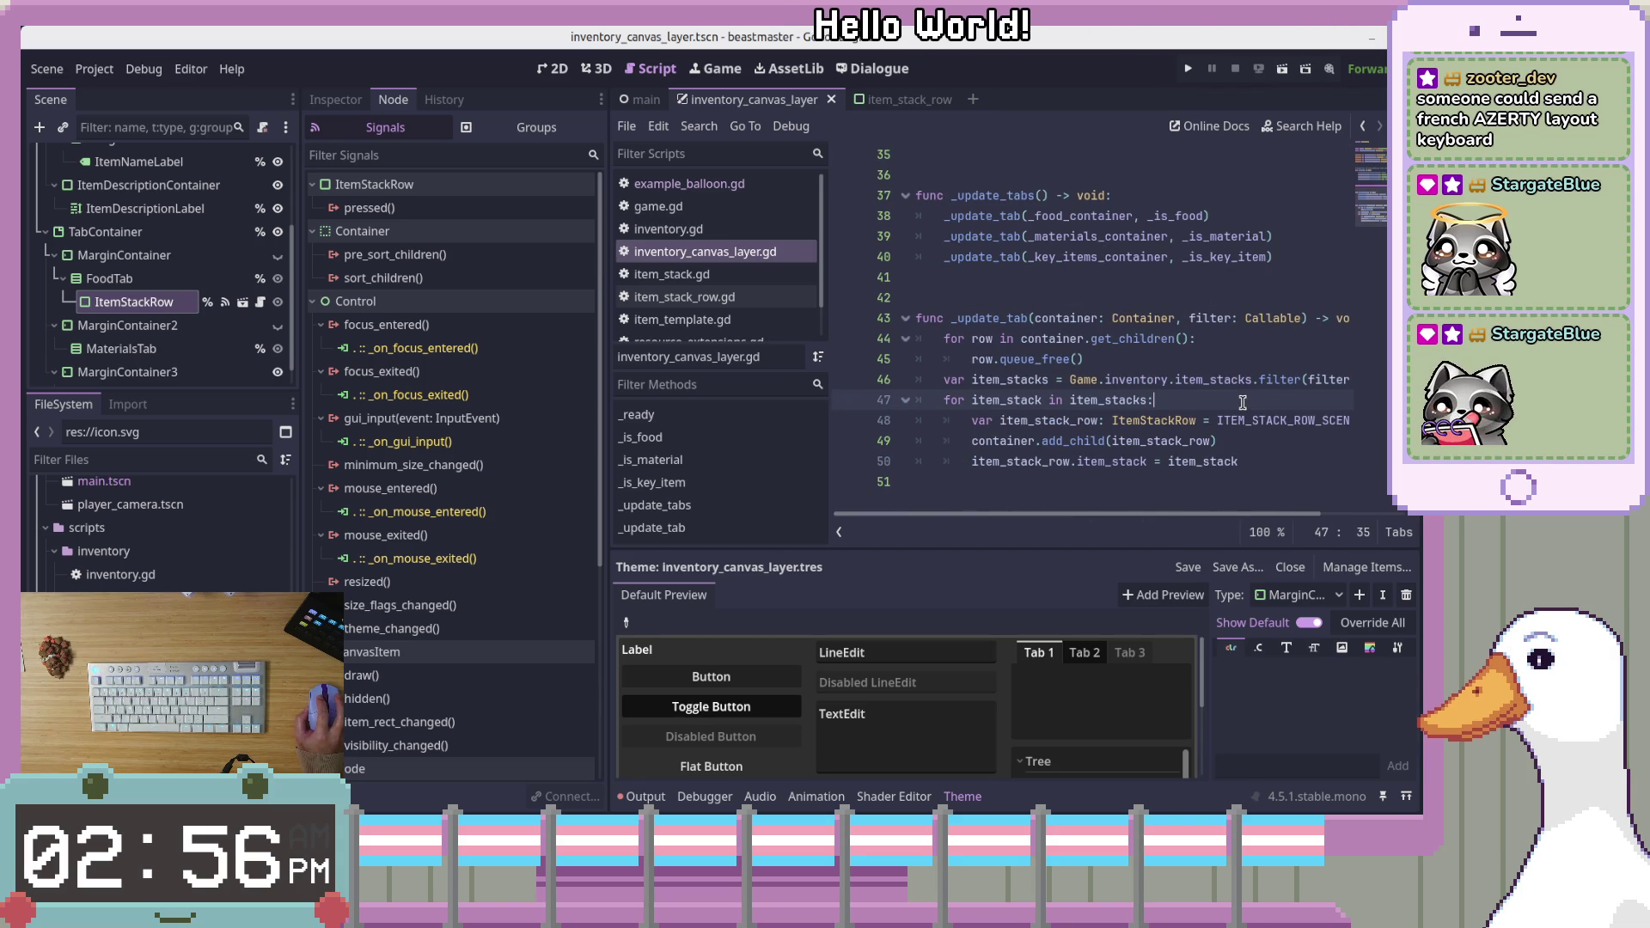
scroll(1242, 403, up, 2)
click(1320, 367)
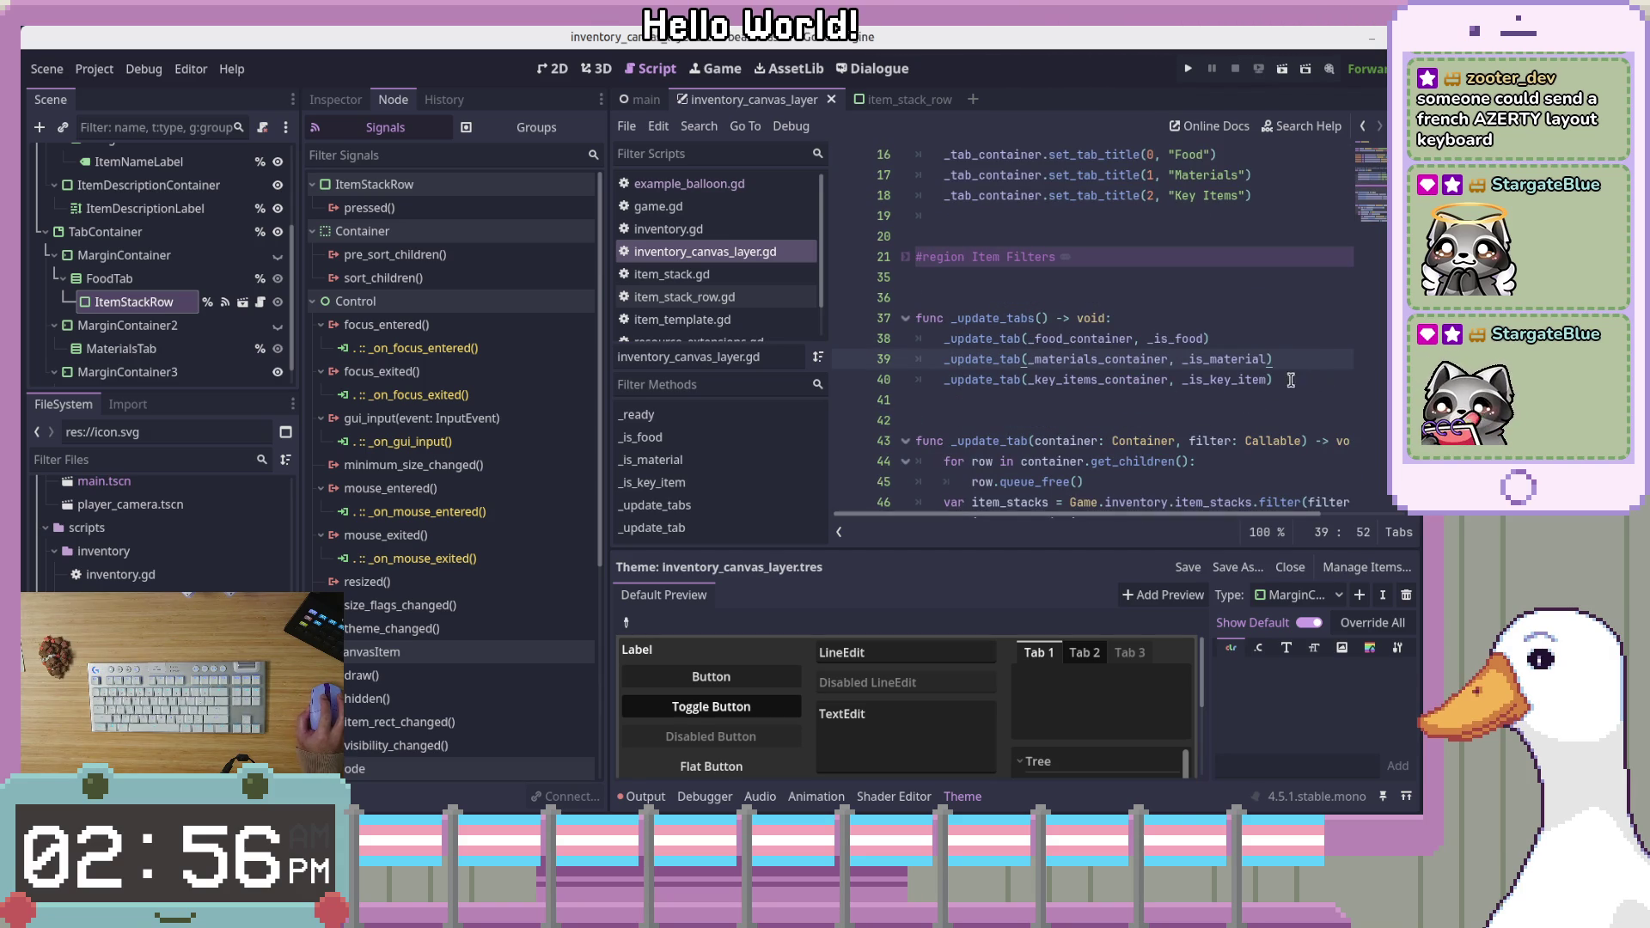
click(1302, 386)
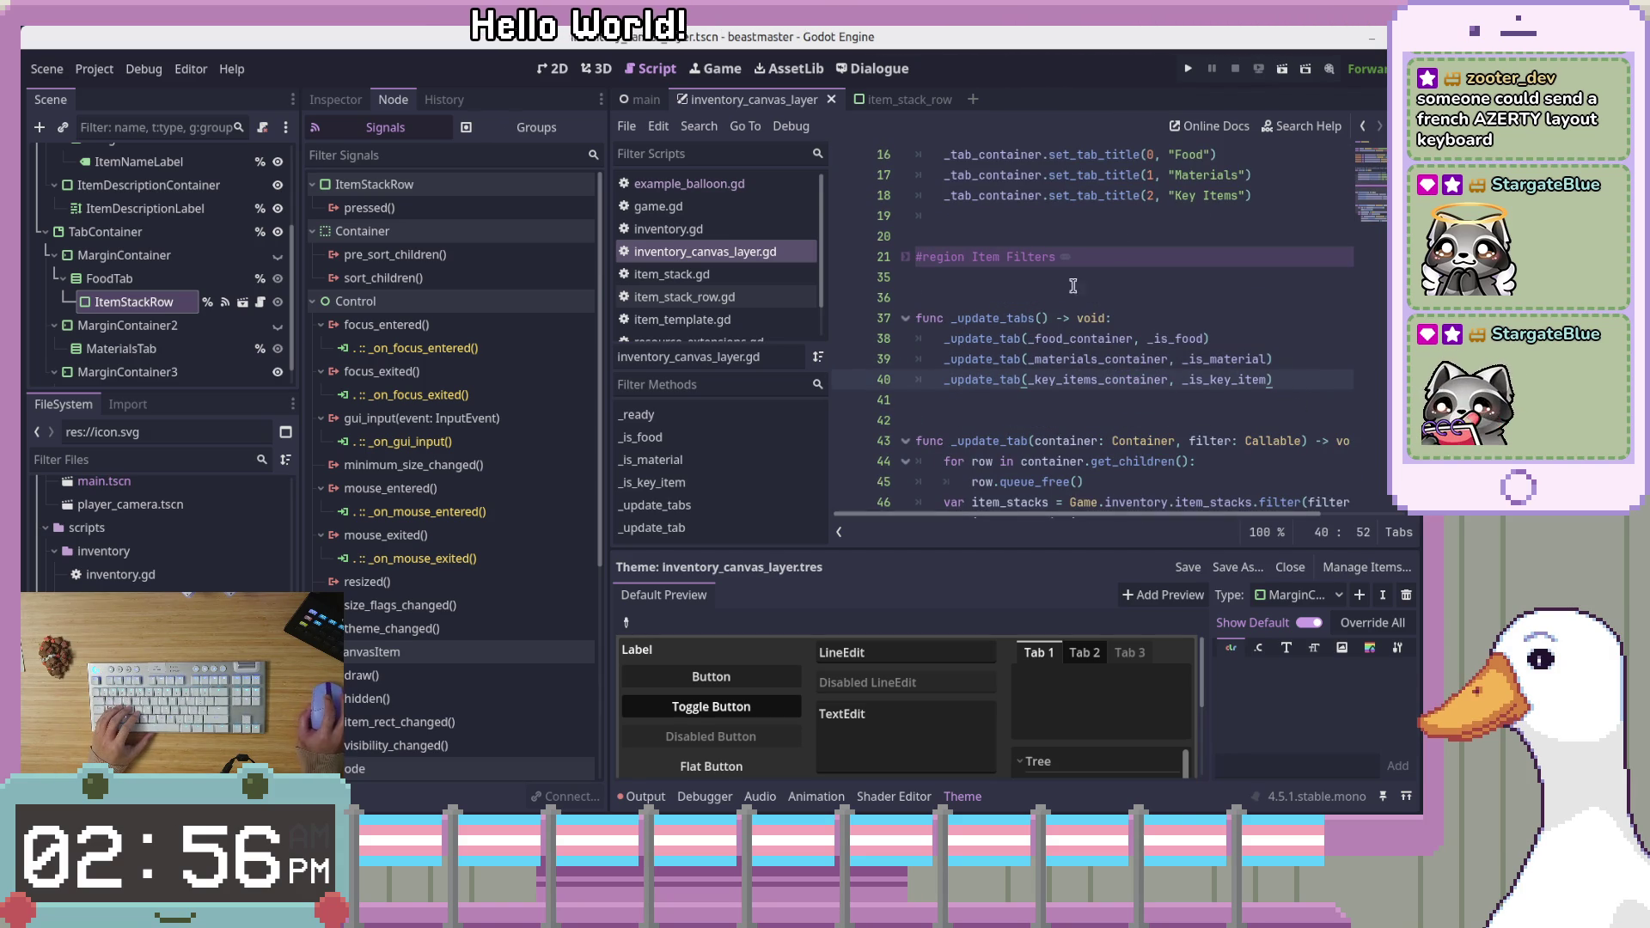
scroll(1065, 306, up, 2)
Call _update_tabs() on a new line at the end of _ready
click(1286, 319)
key(Return)
key(Return)
text(_update)
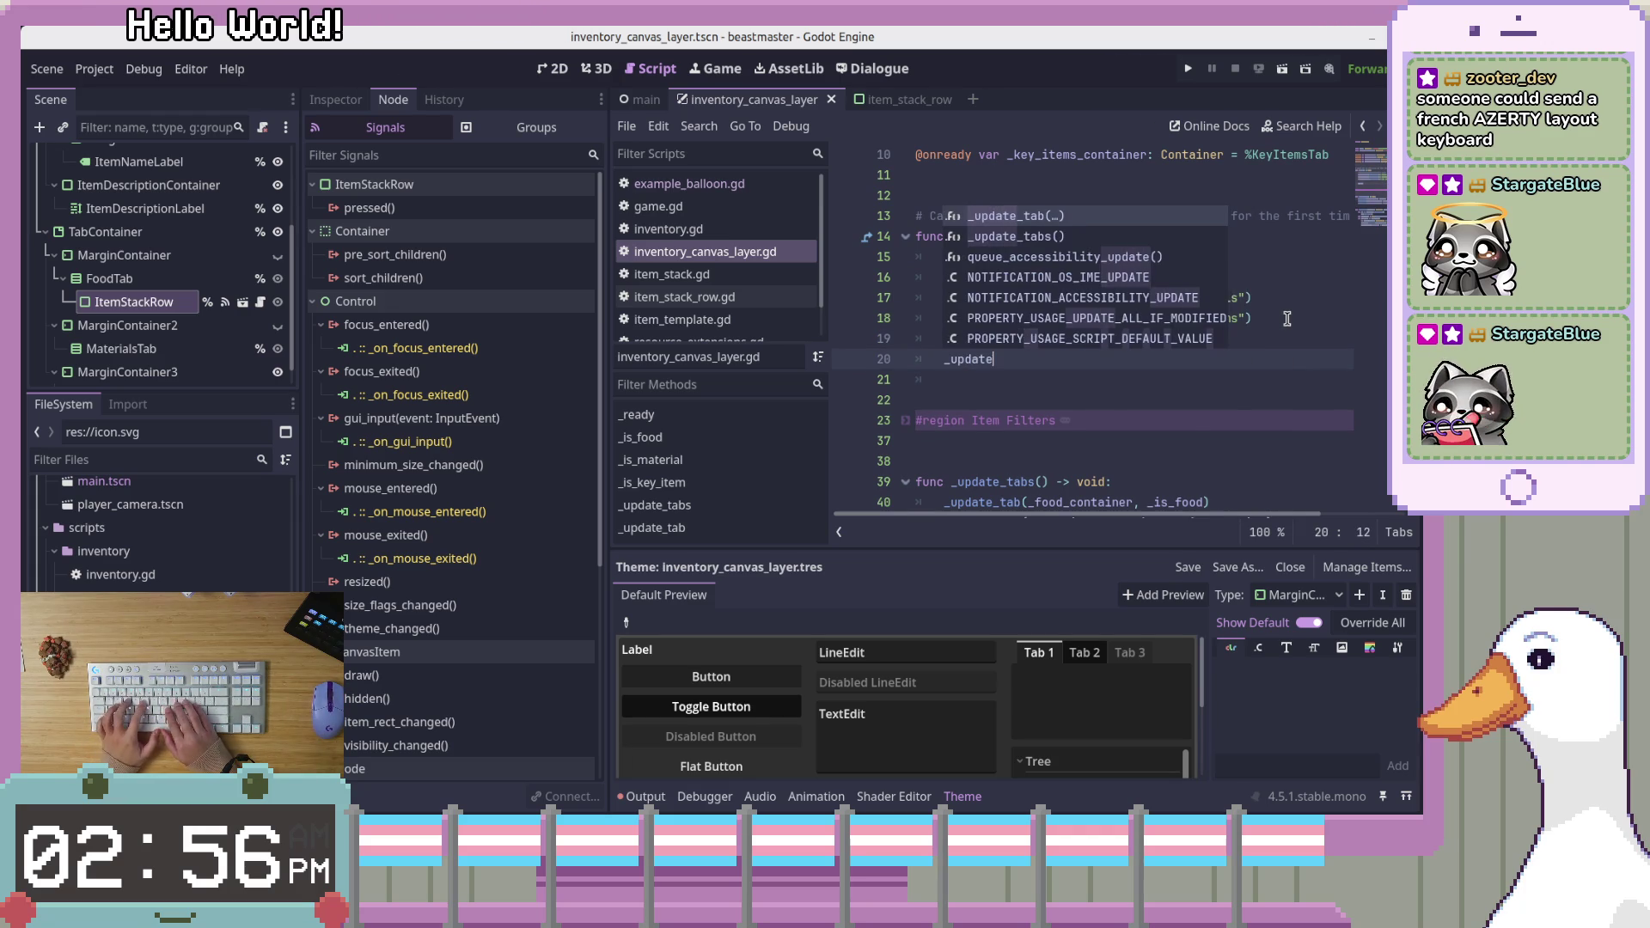
text(_tabs)
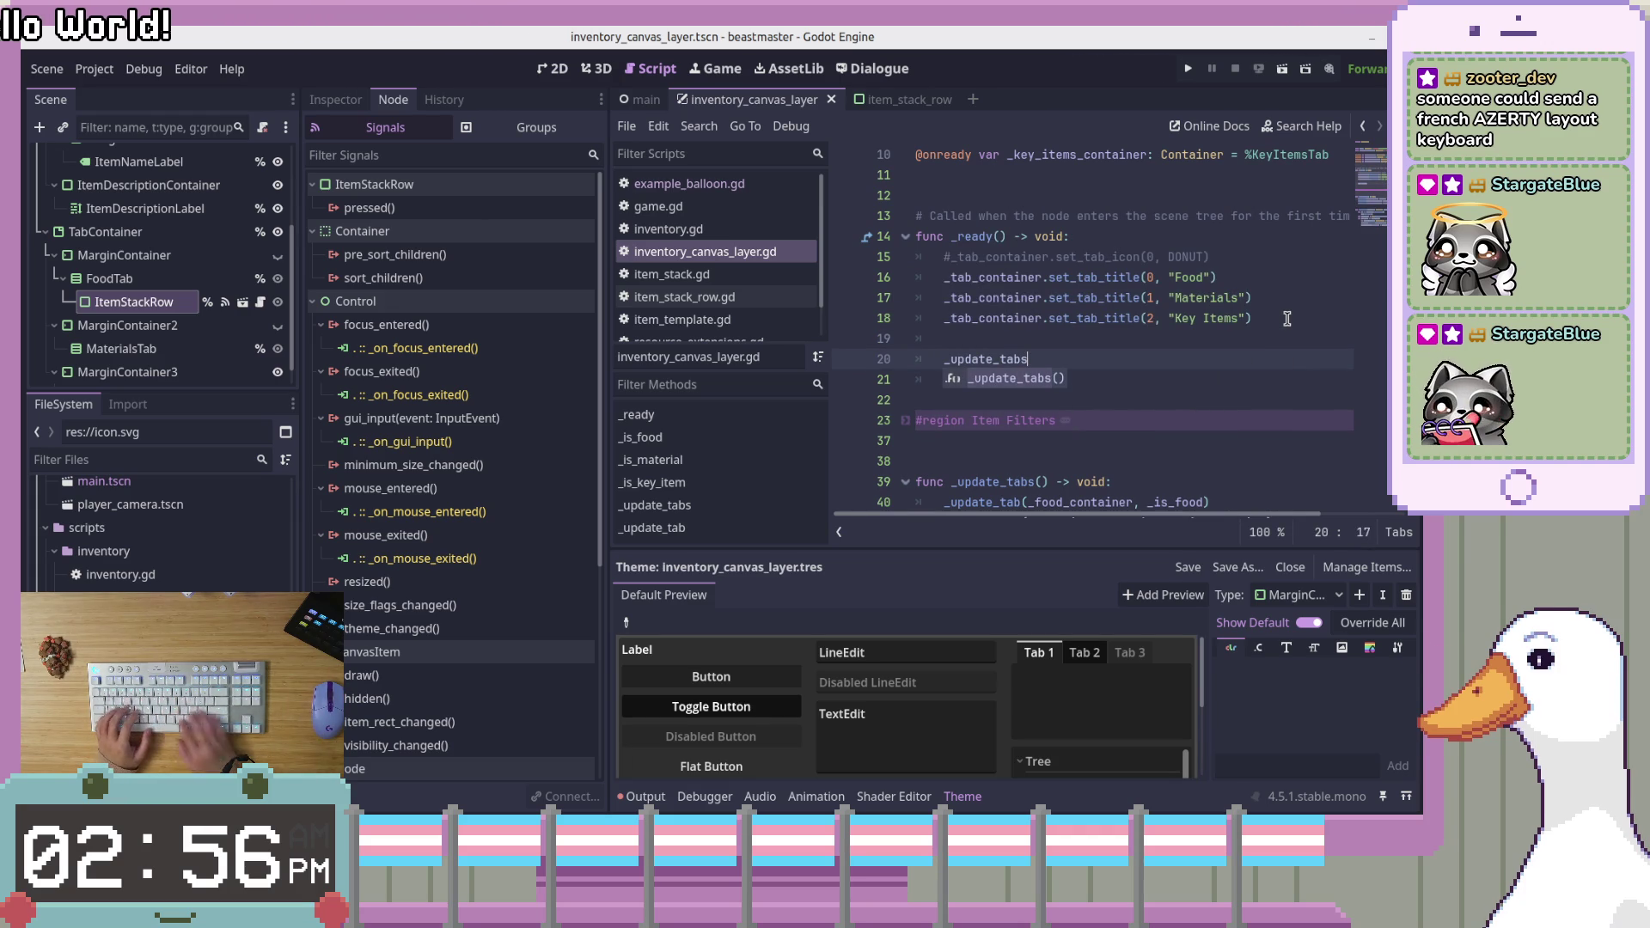
key(Return)
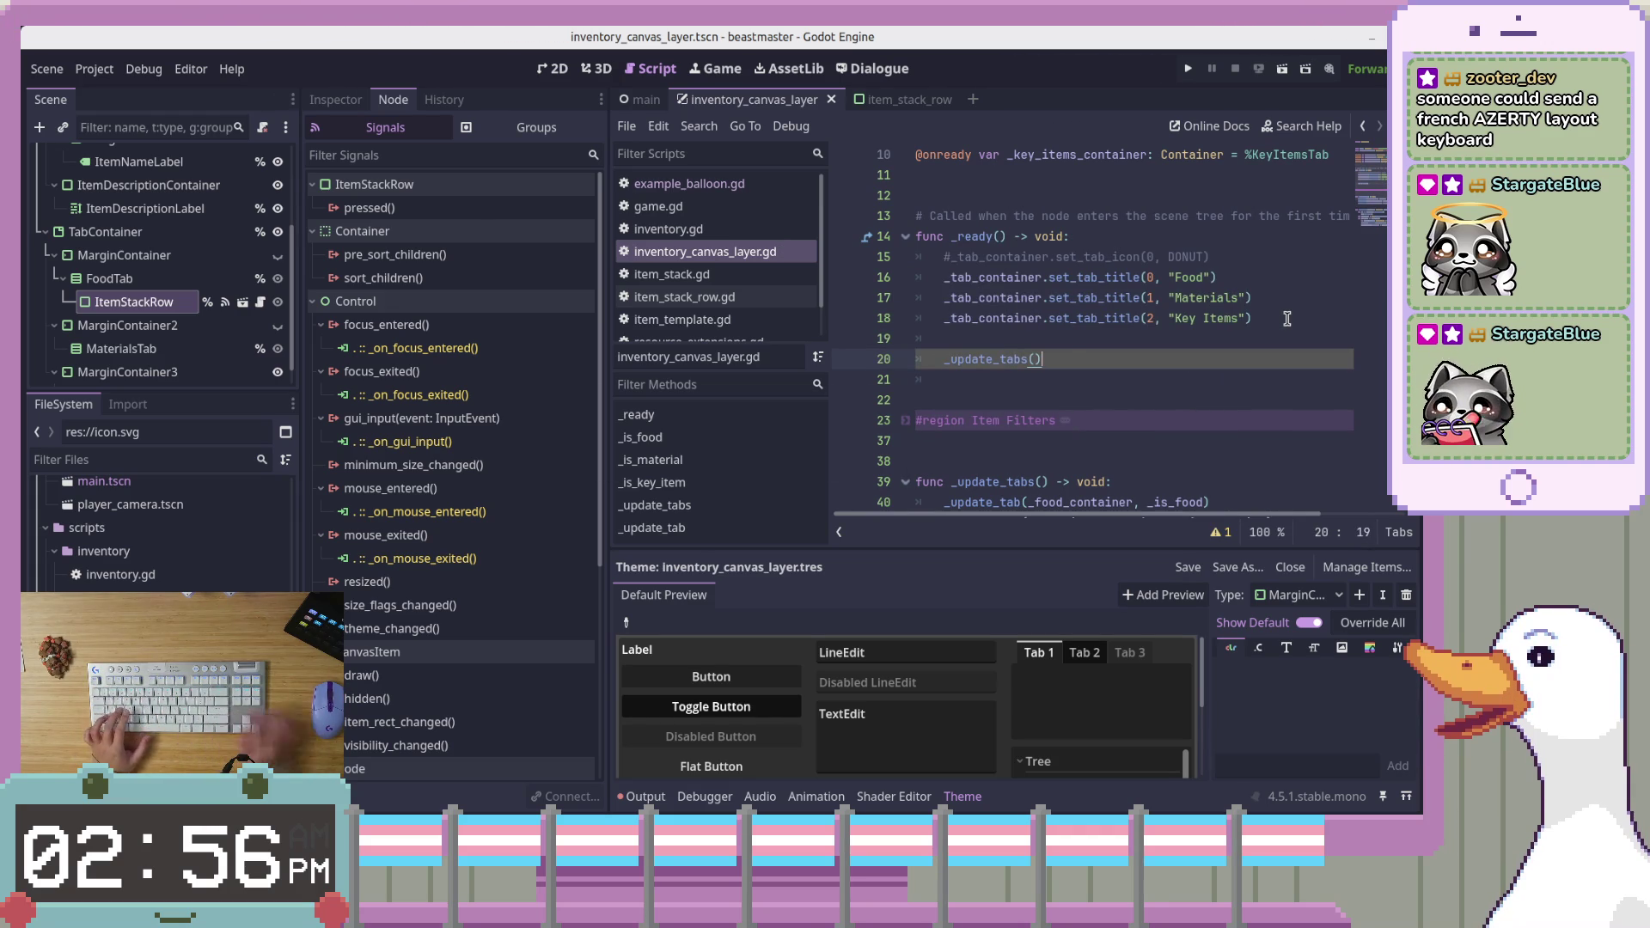
Rename the function to update_tabs and drop the underscore from its call in _ready
scroll(1286, 319, down, 3)
click(961, 297)
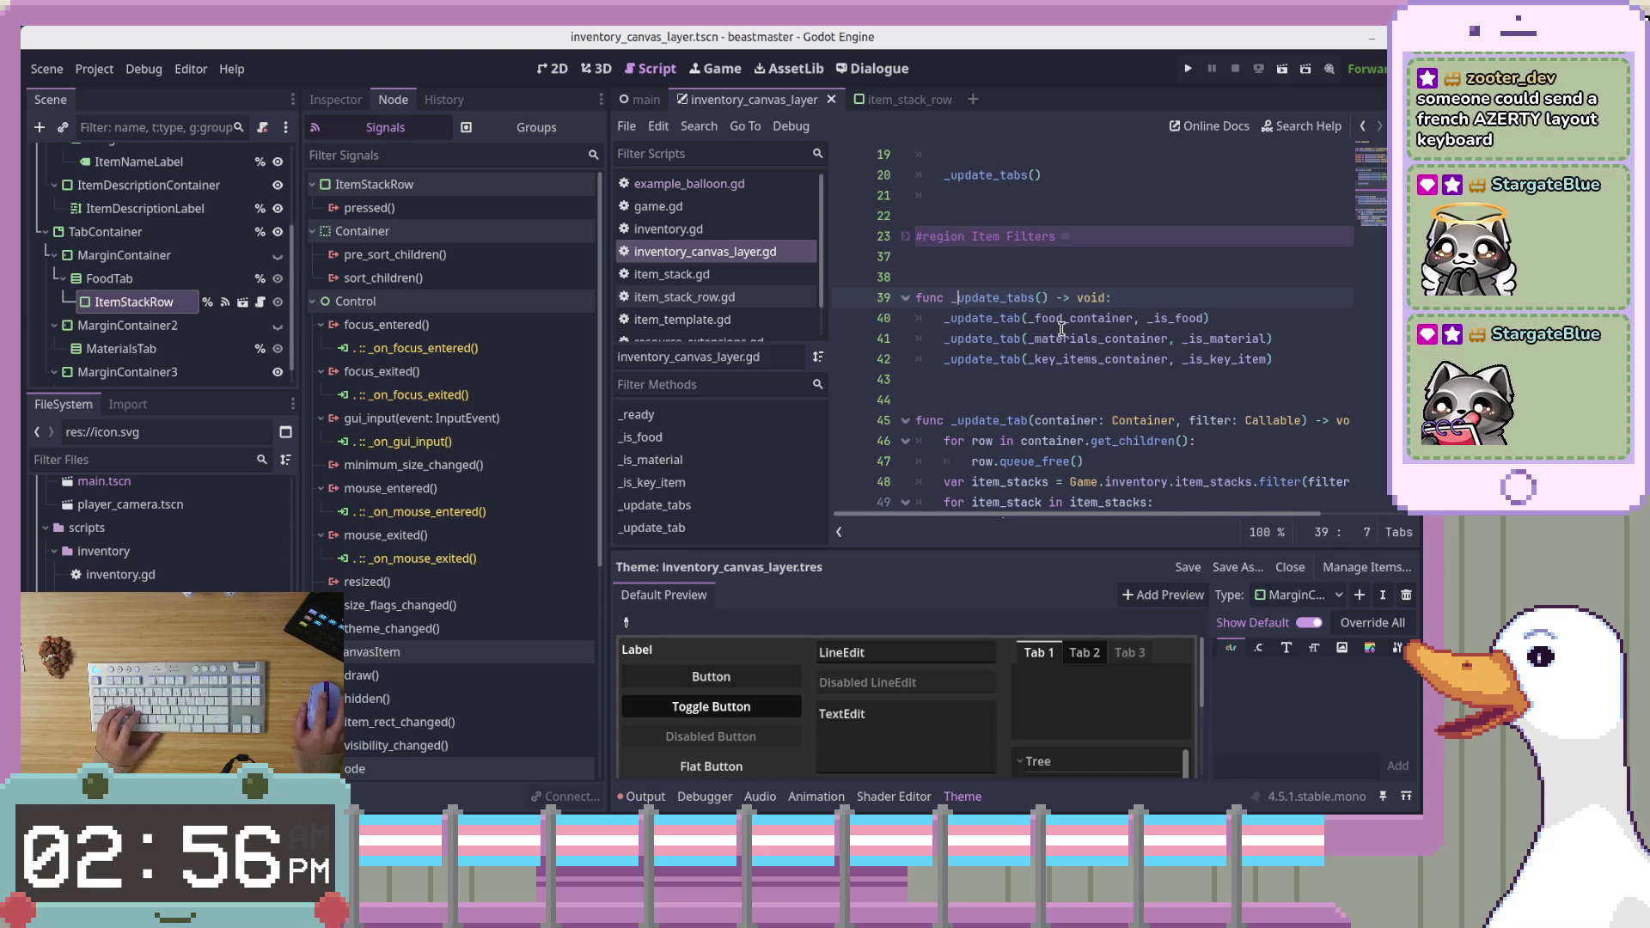
key(BackSpace)
click(1161, 360)
scroll(1170, 381, up, 2)
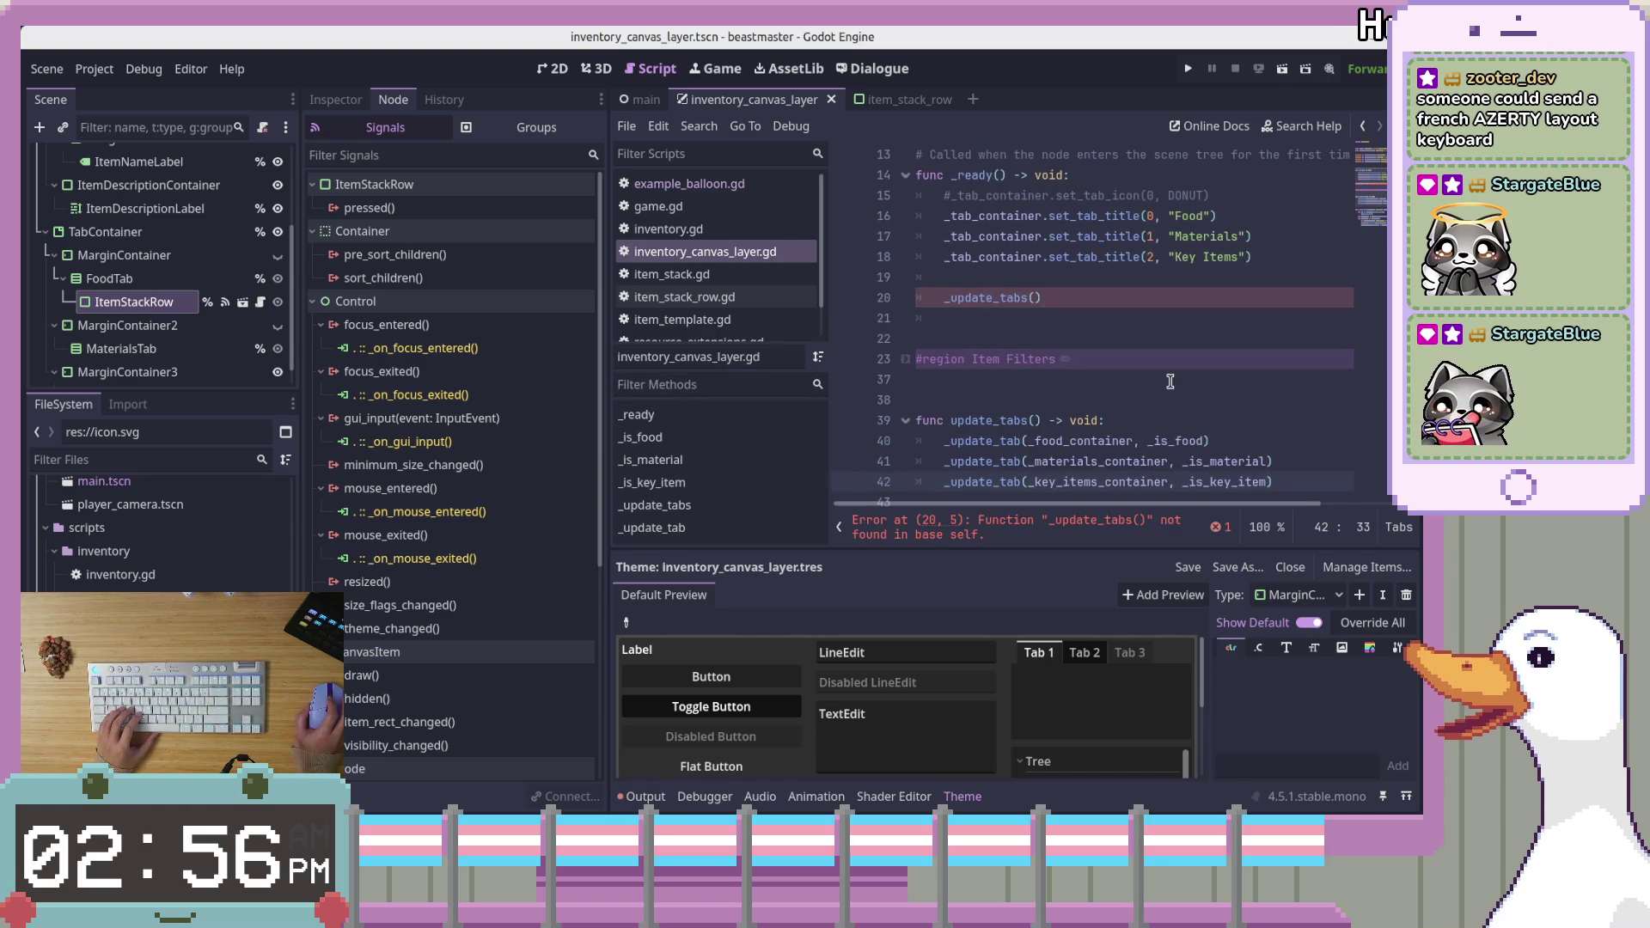
scroll(945, 361, up, 2)
scroll(971, 361, down, 3)
double_click(994, 366)
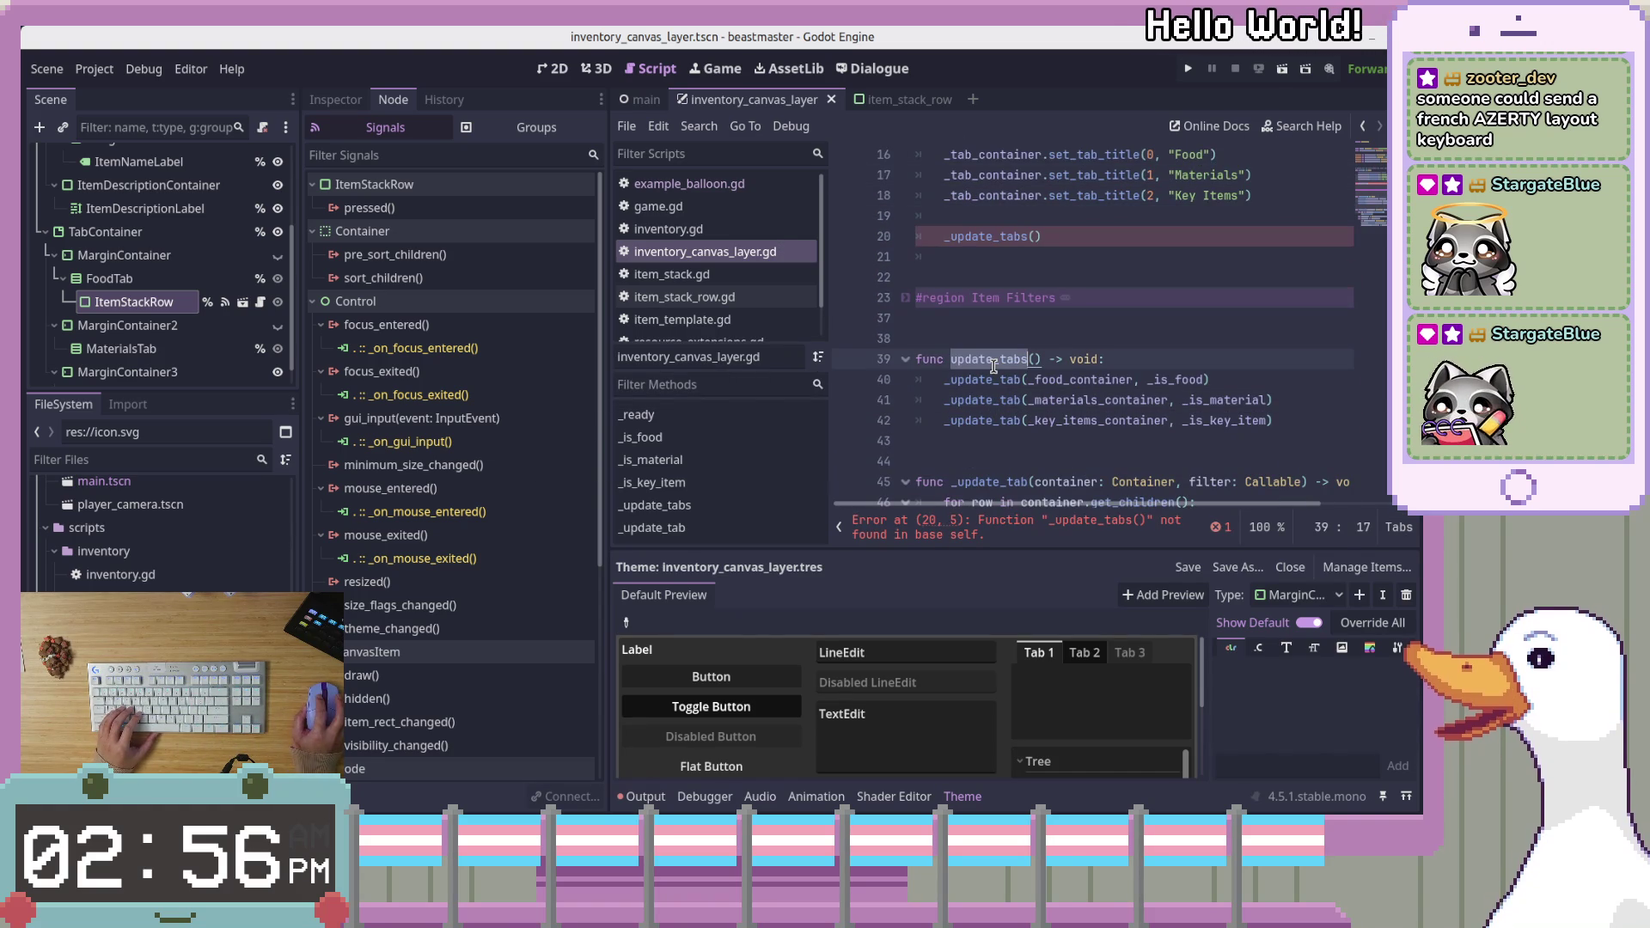
click(990, 234)
key(Home)
key(Delete)
key(ctrl+s)
drag(1048, 196, 1042, 175)
scroll(1080, 236, up, 5)
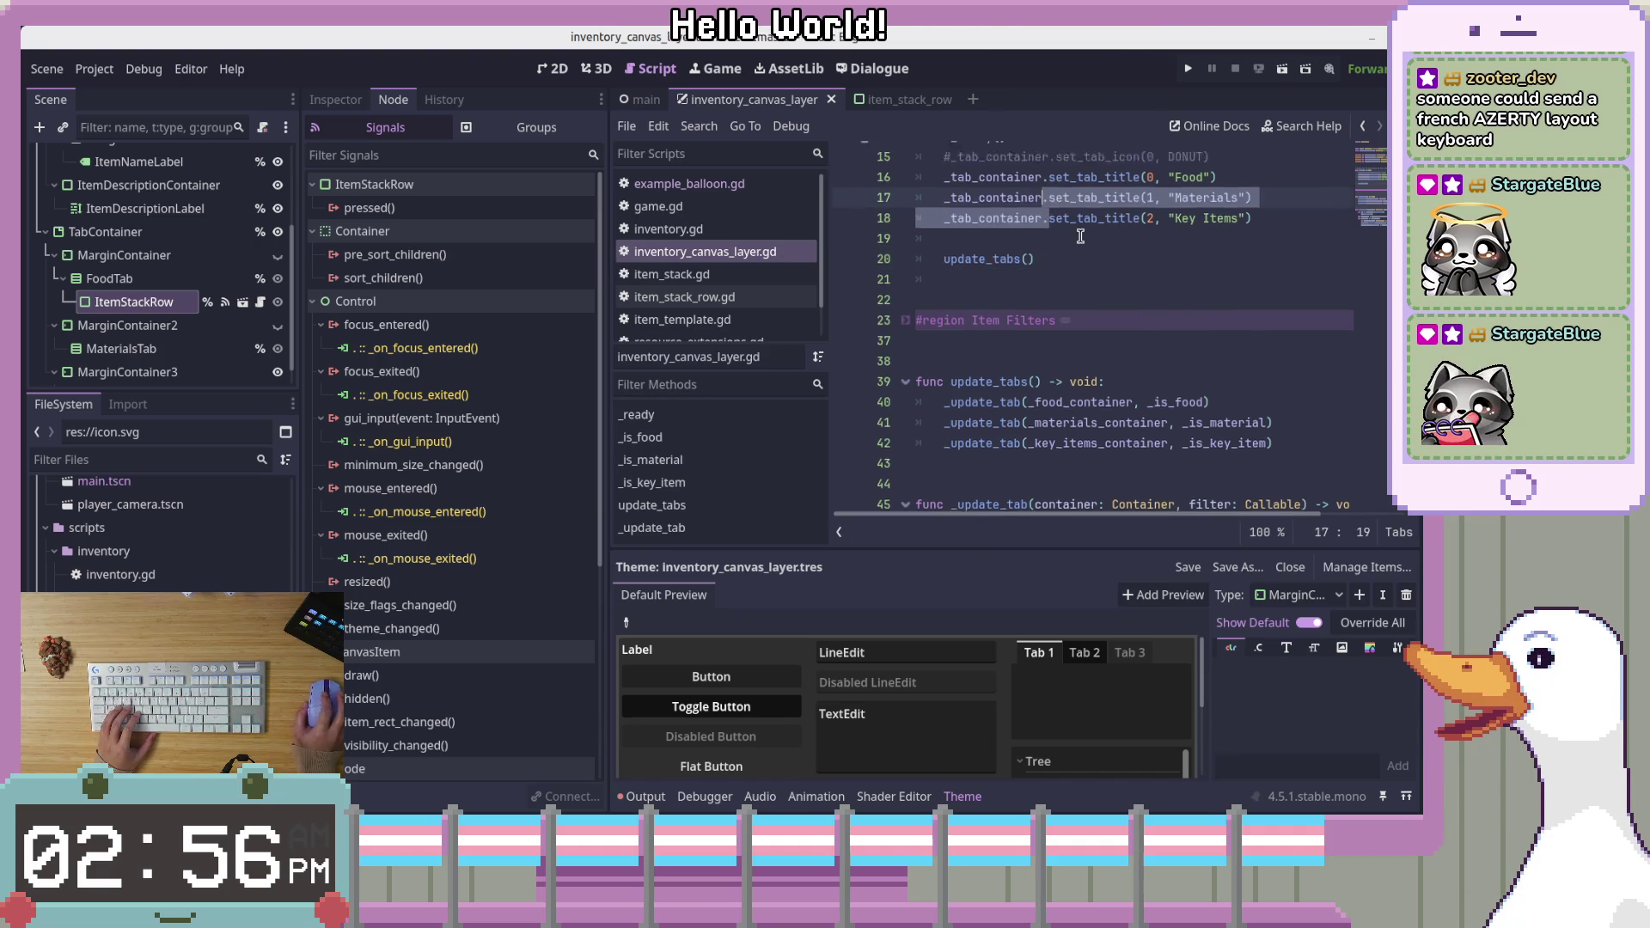
click(1081, 160)
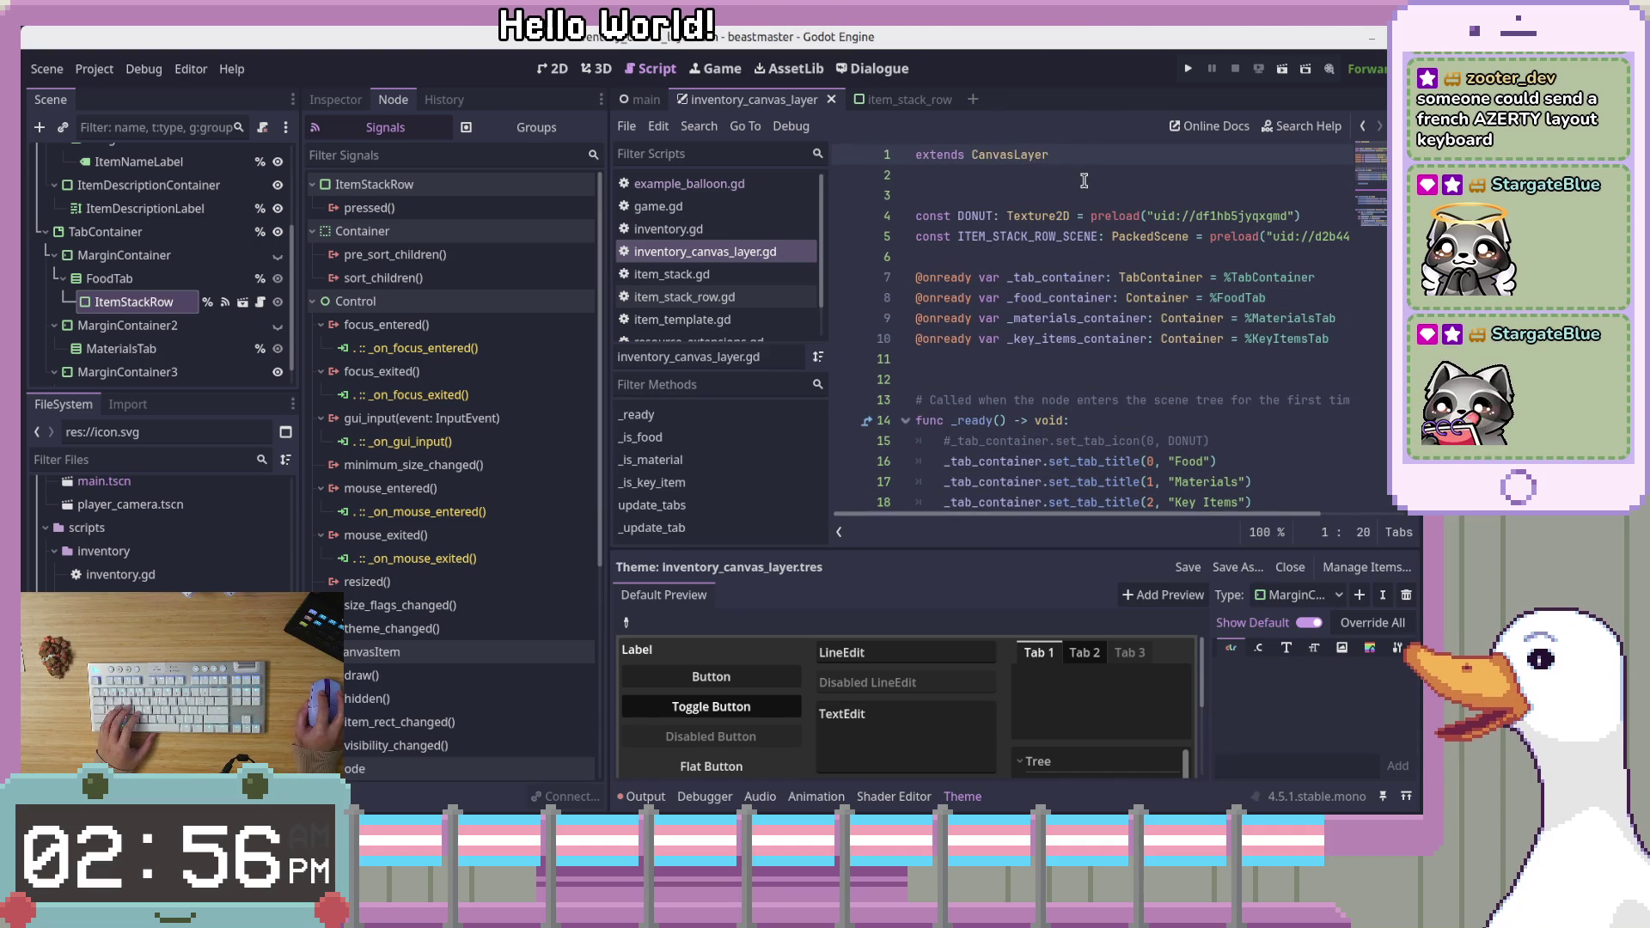
key(Delete)
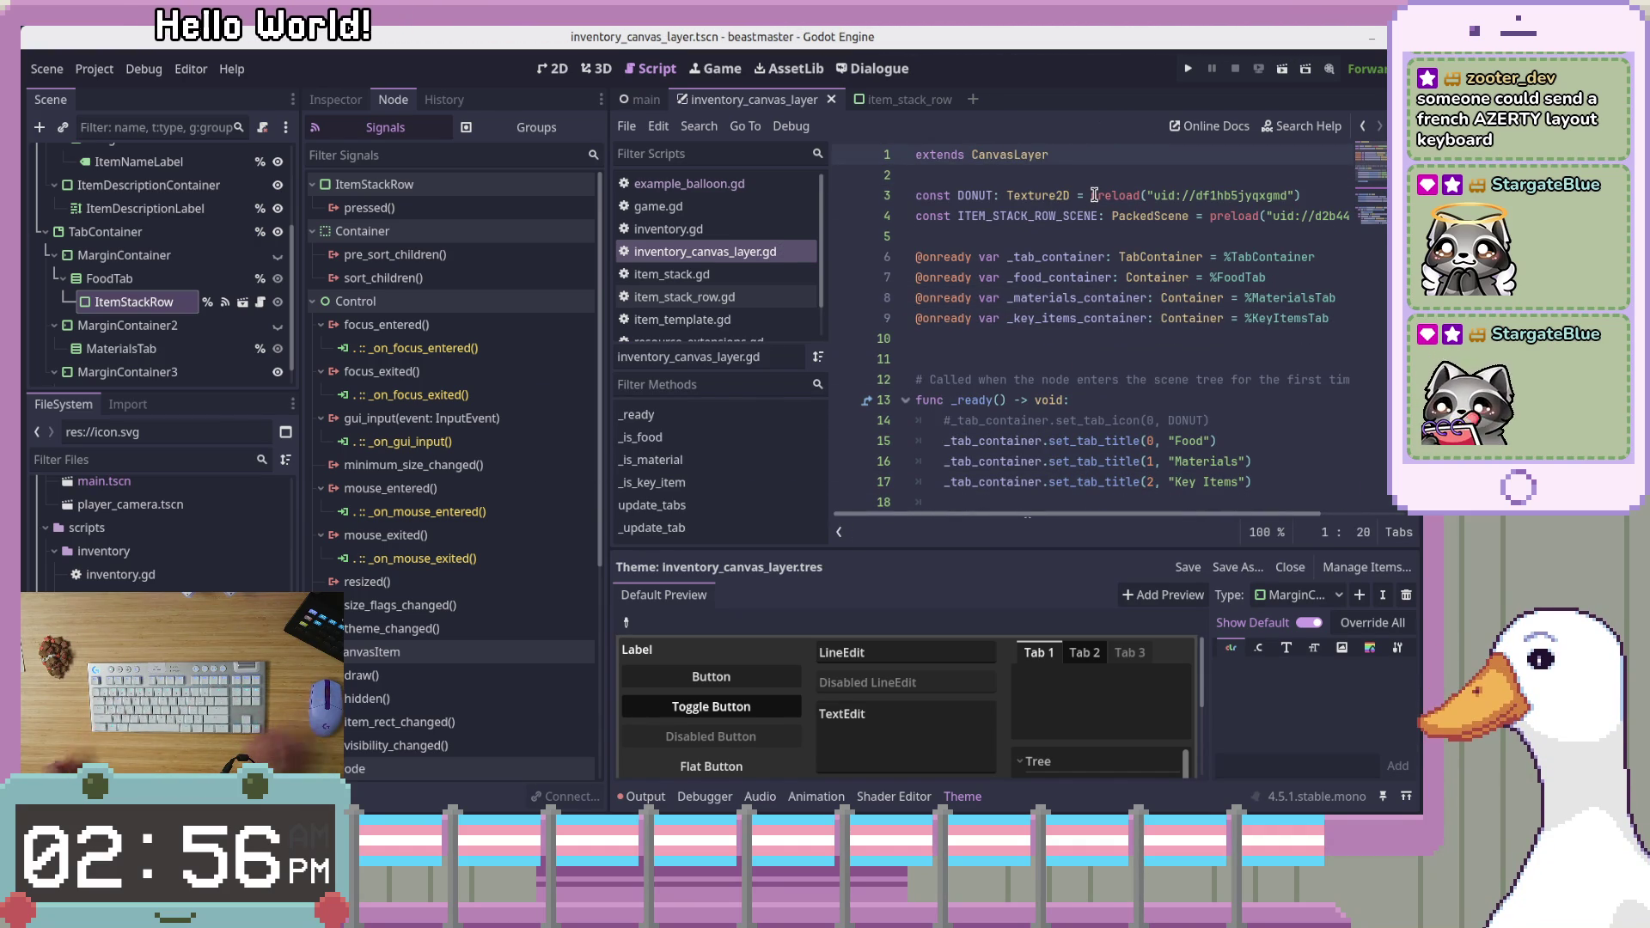
mouse_move(1094, 195)
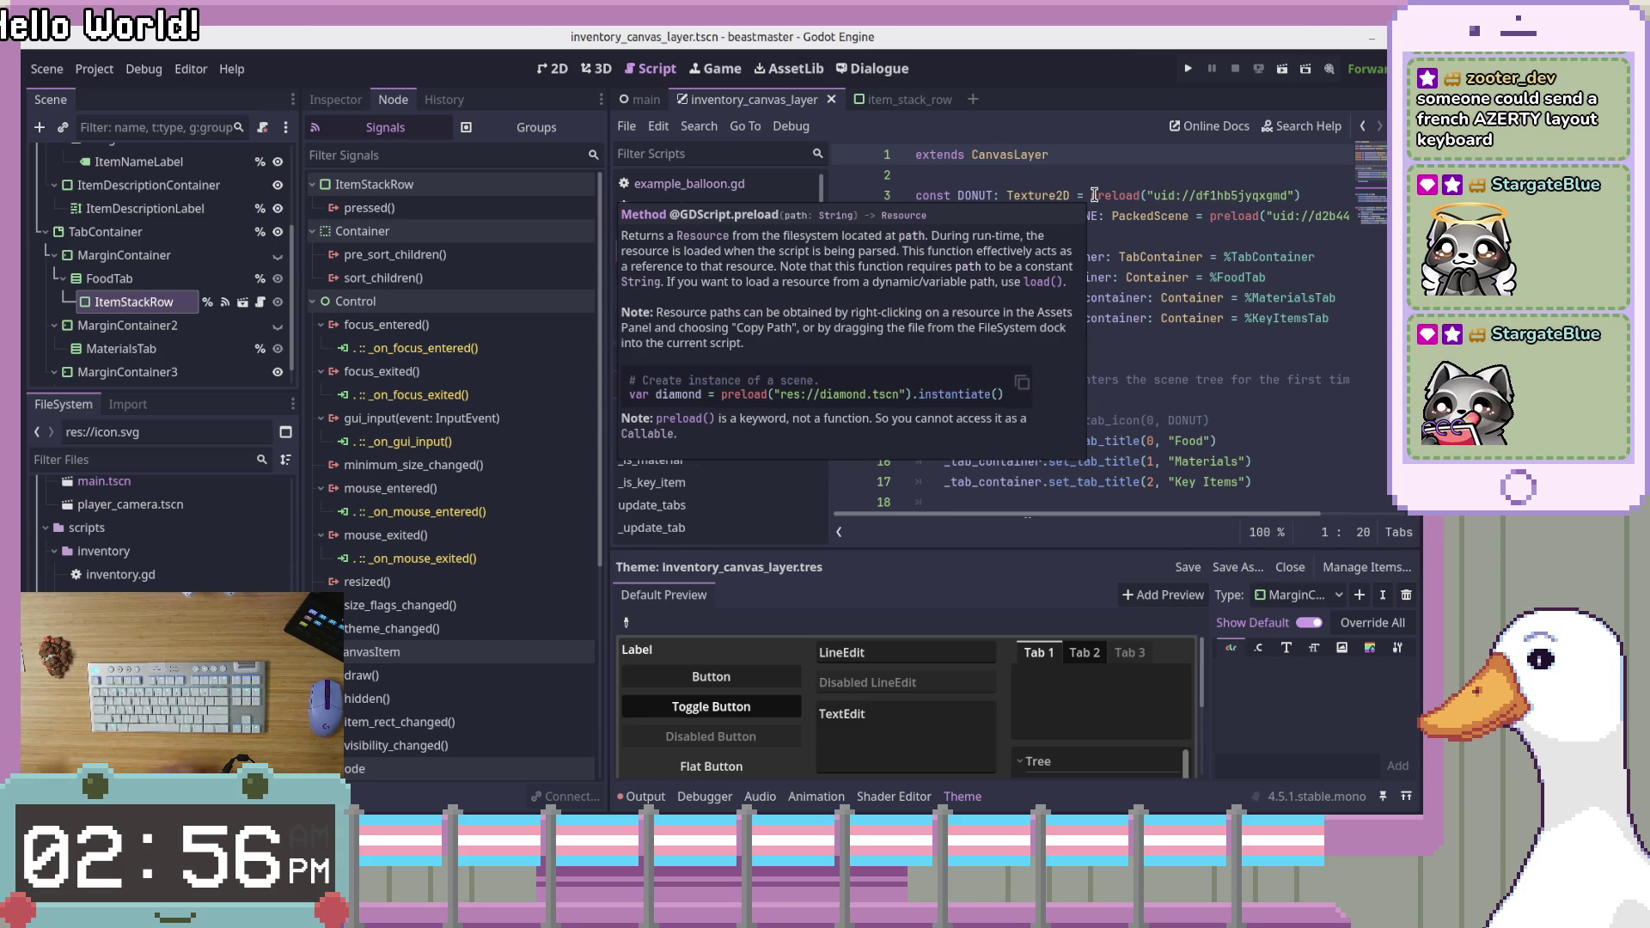
click(1278, 343)
drag(1373, 198, 1372, 239)
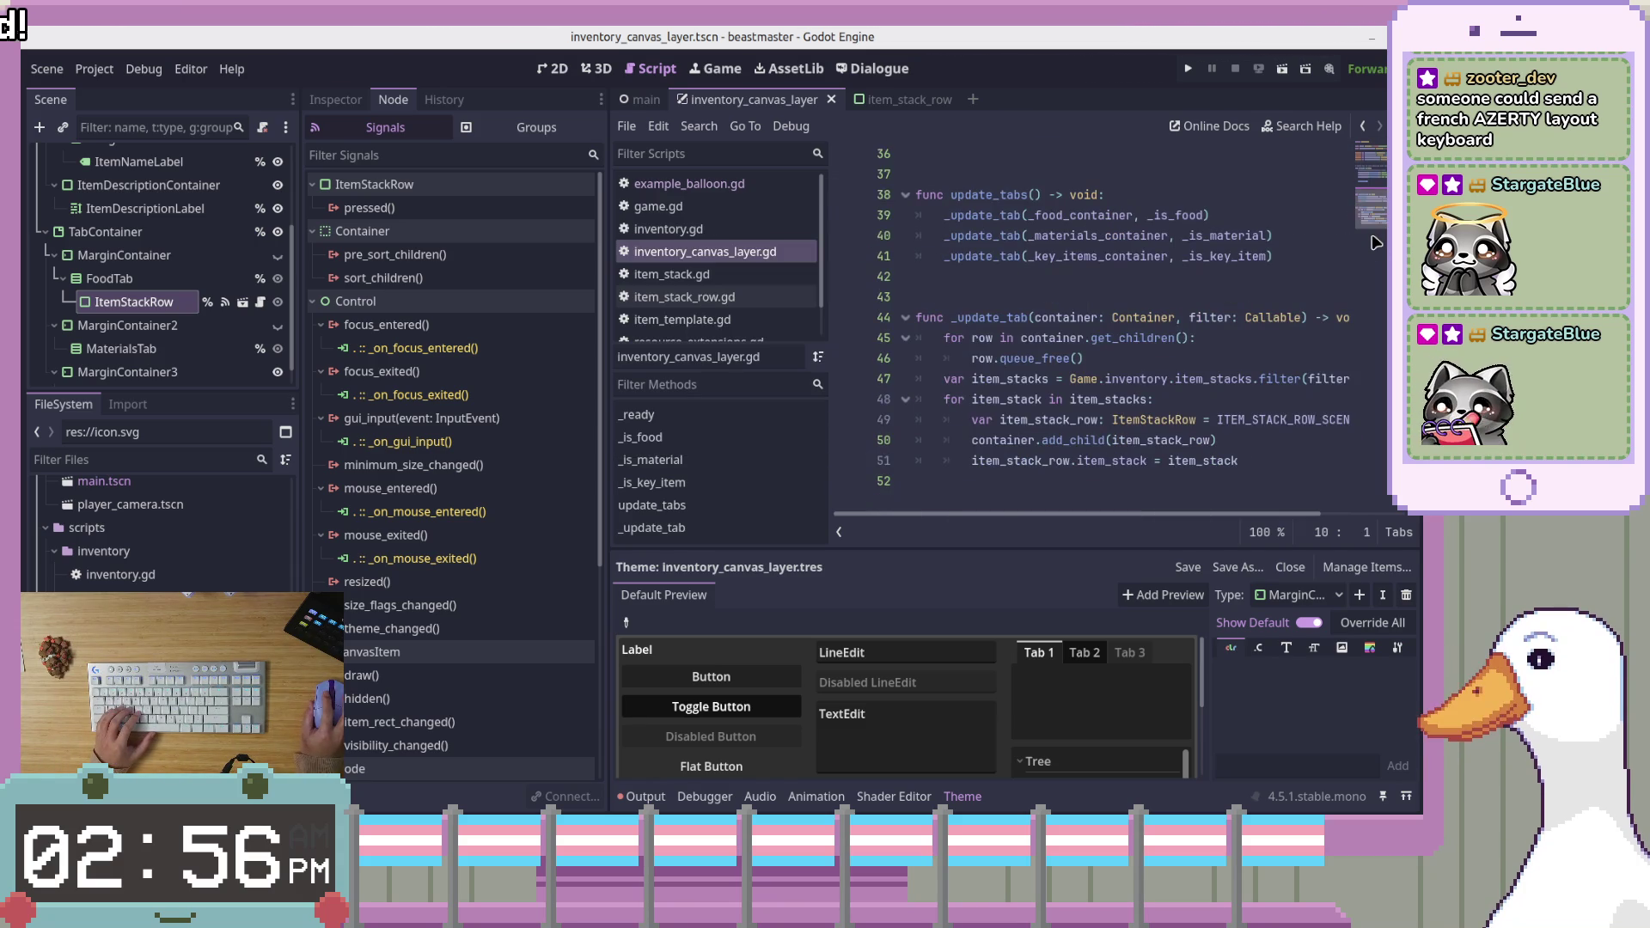
scroll(1289, 301, up, 10)
click(1185, 403)
scroll(1186, 404, down, 3)
scroll(1186, 404, up, 1)
click(1203, 412)
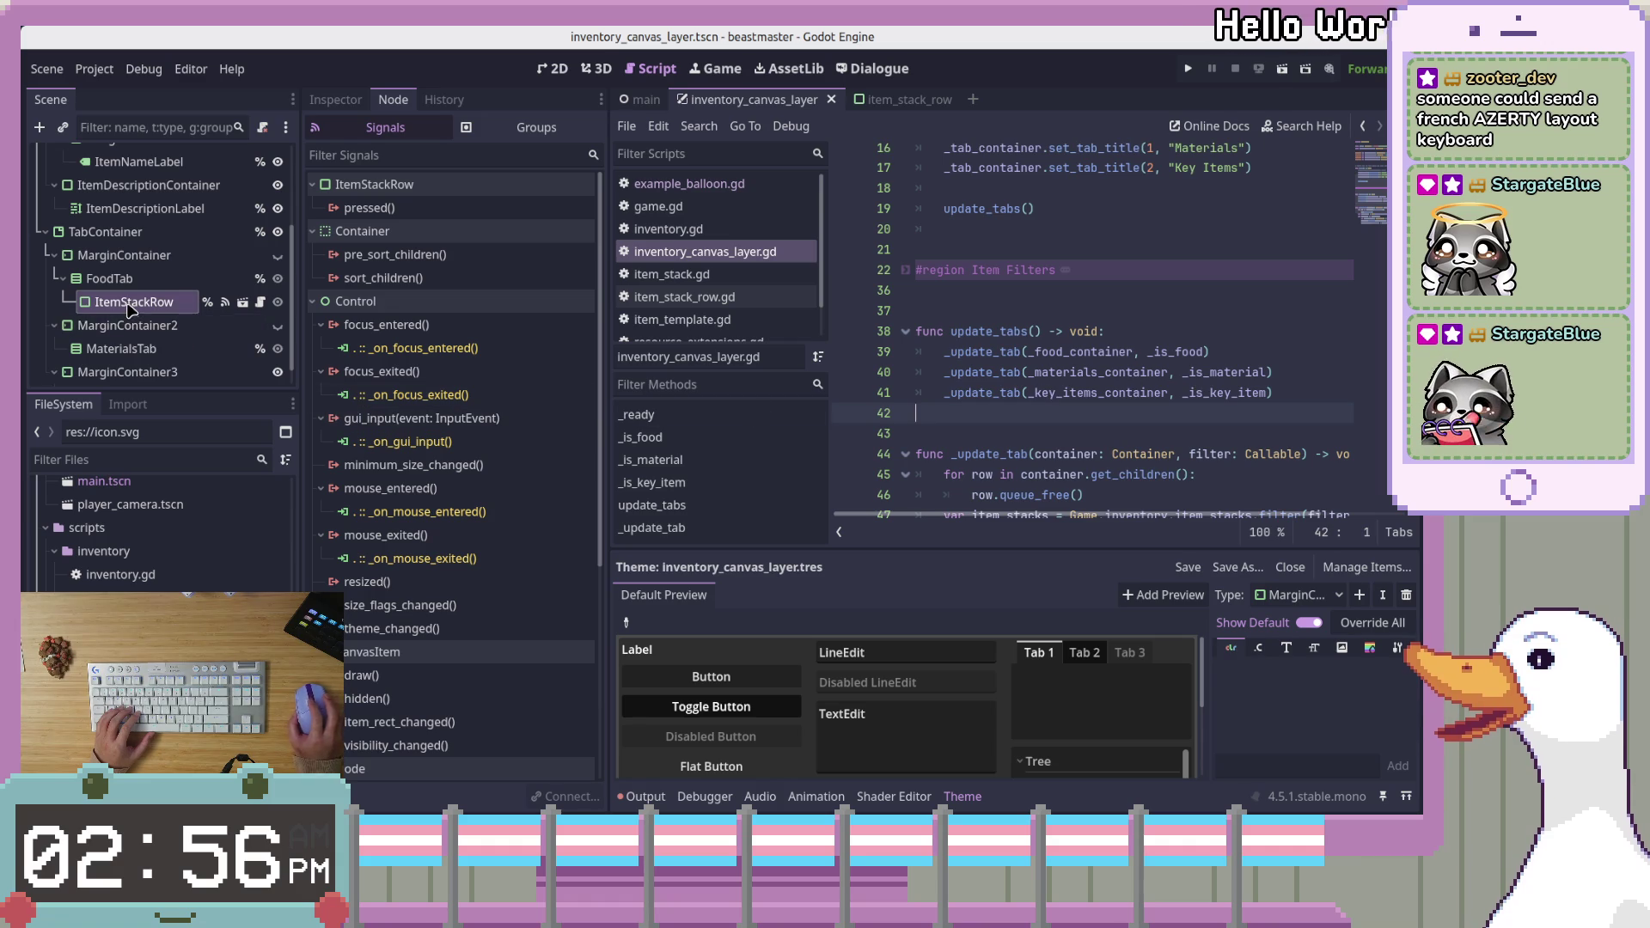
scroll(138, 325, up, 3)
Connect InventoryCanvasLayer's visibility_changed signal to a new _on_visibility_changed handler
click(120, 158)
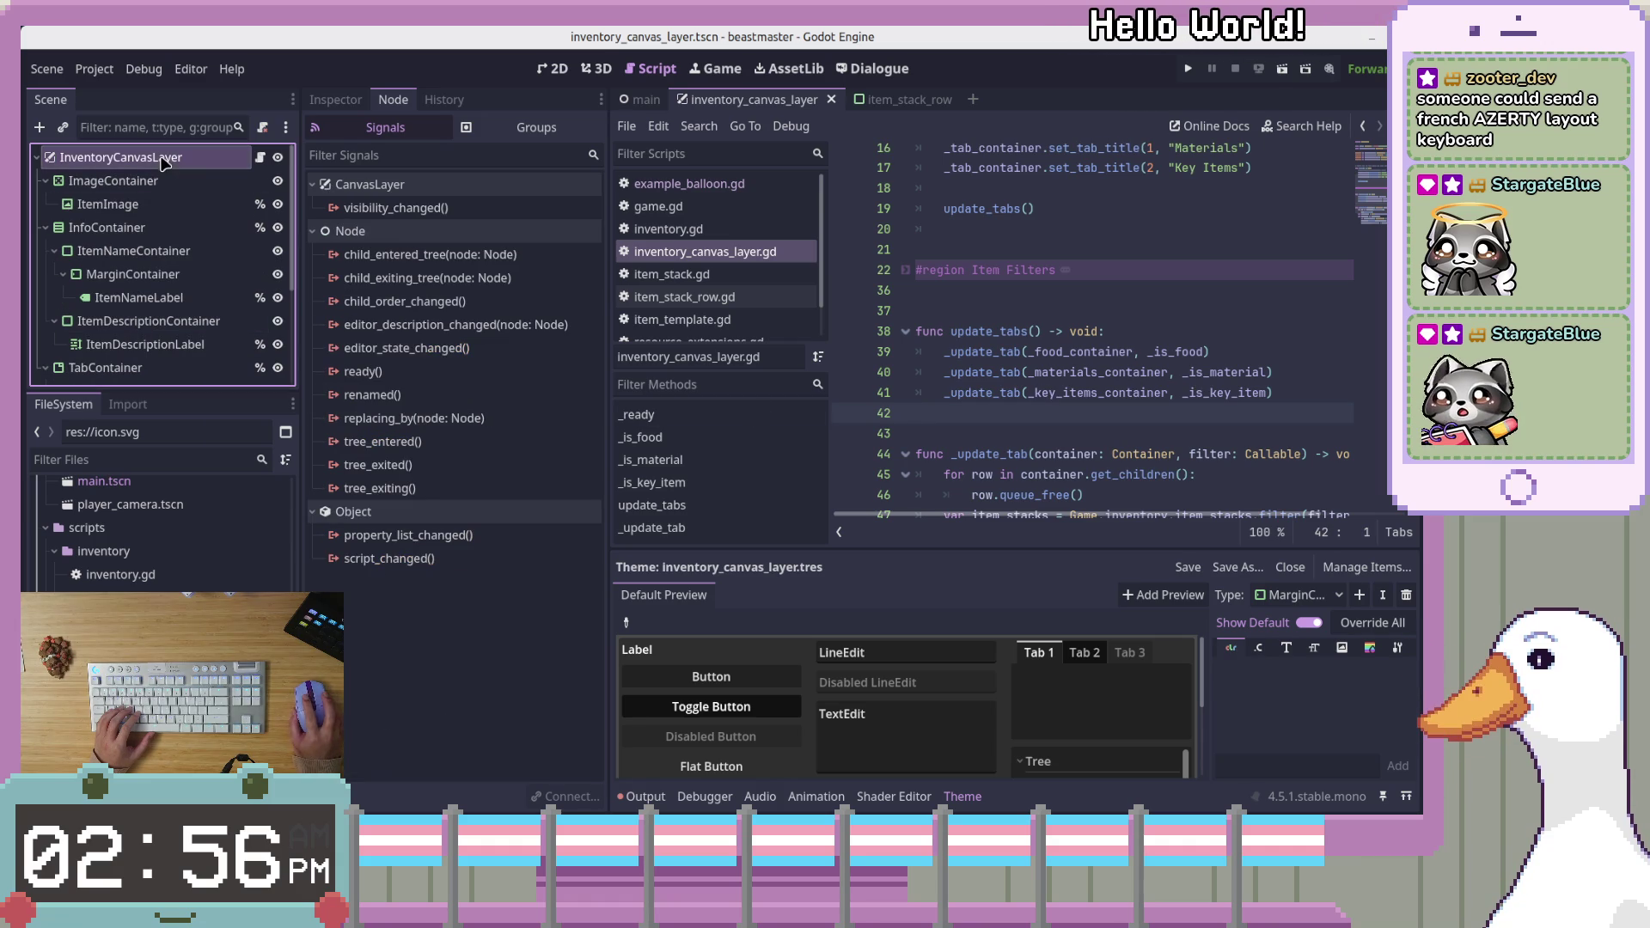
double_click(397, 208)
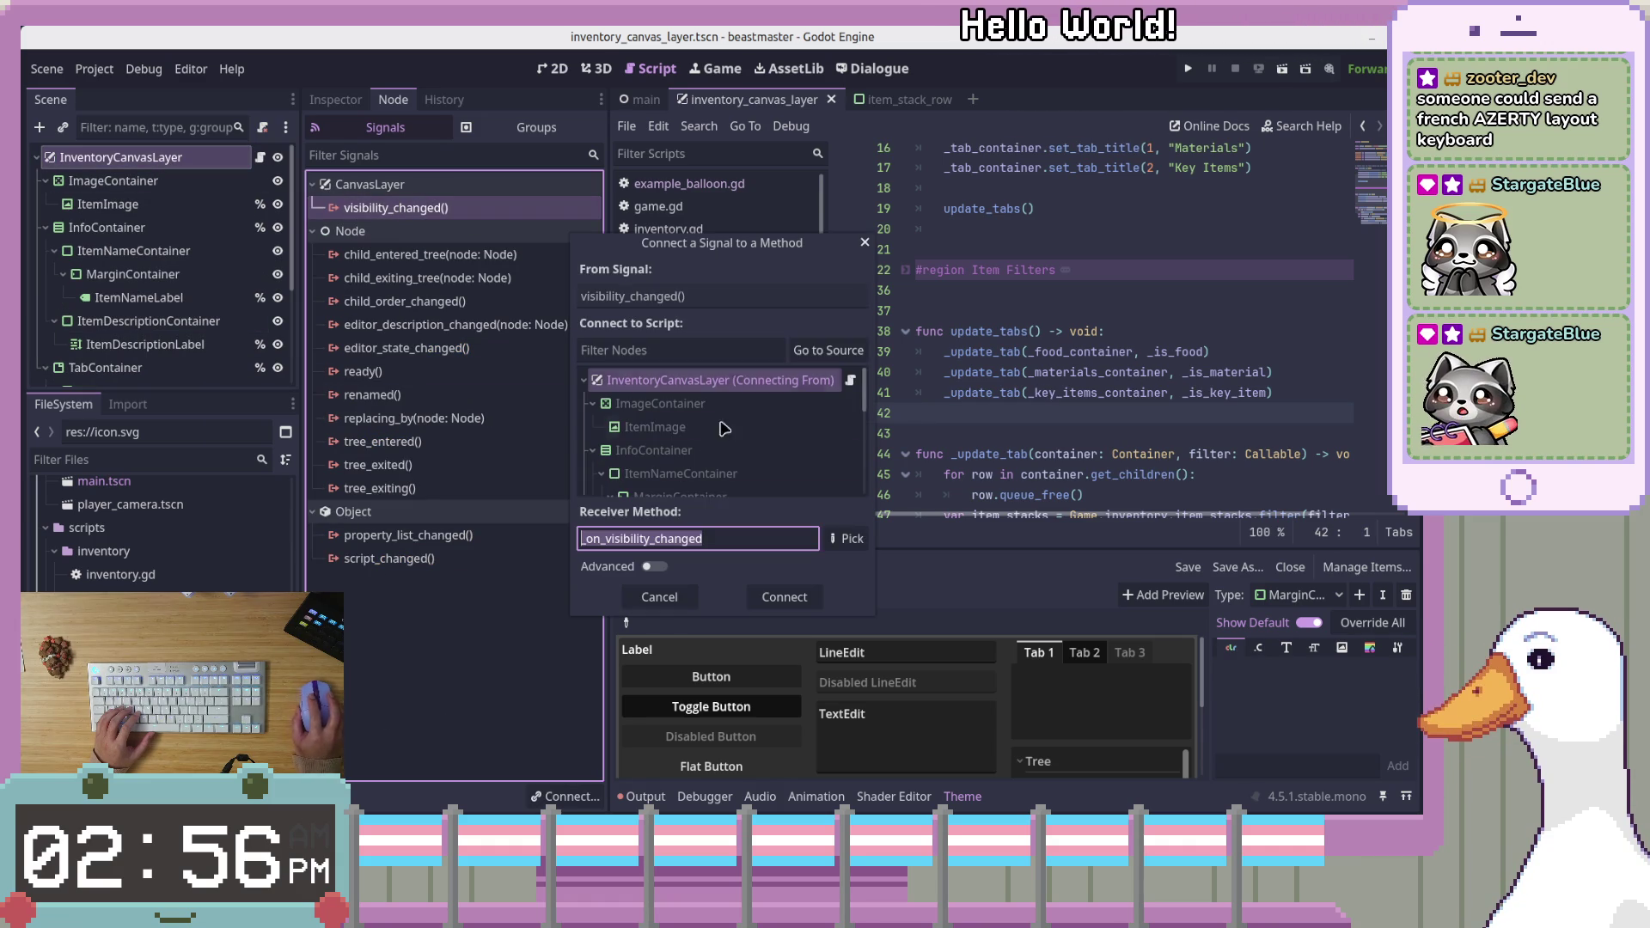
click(658, 596)
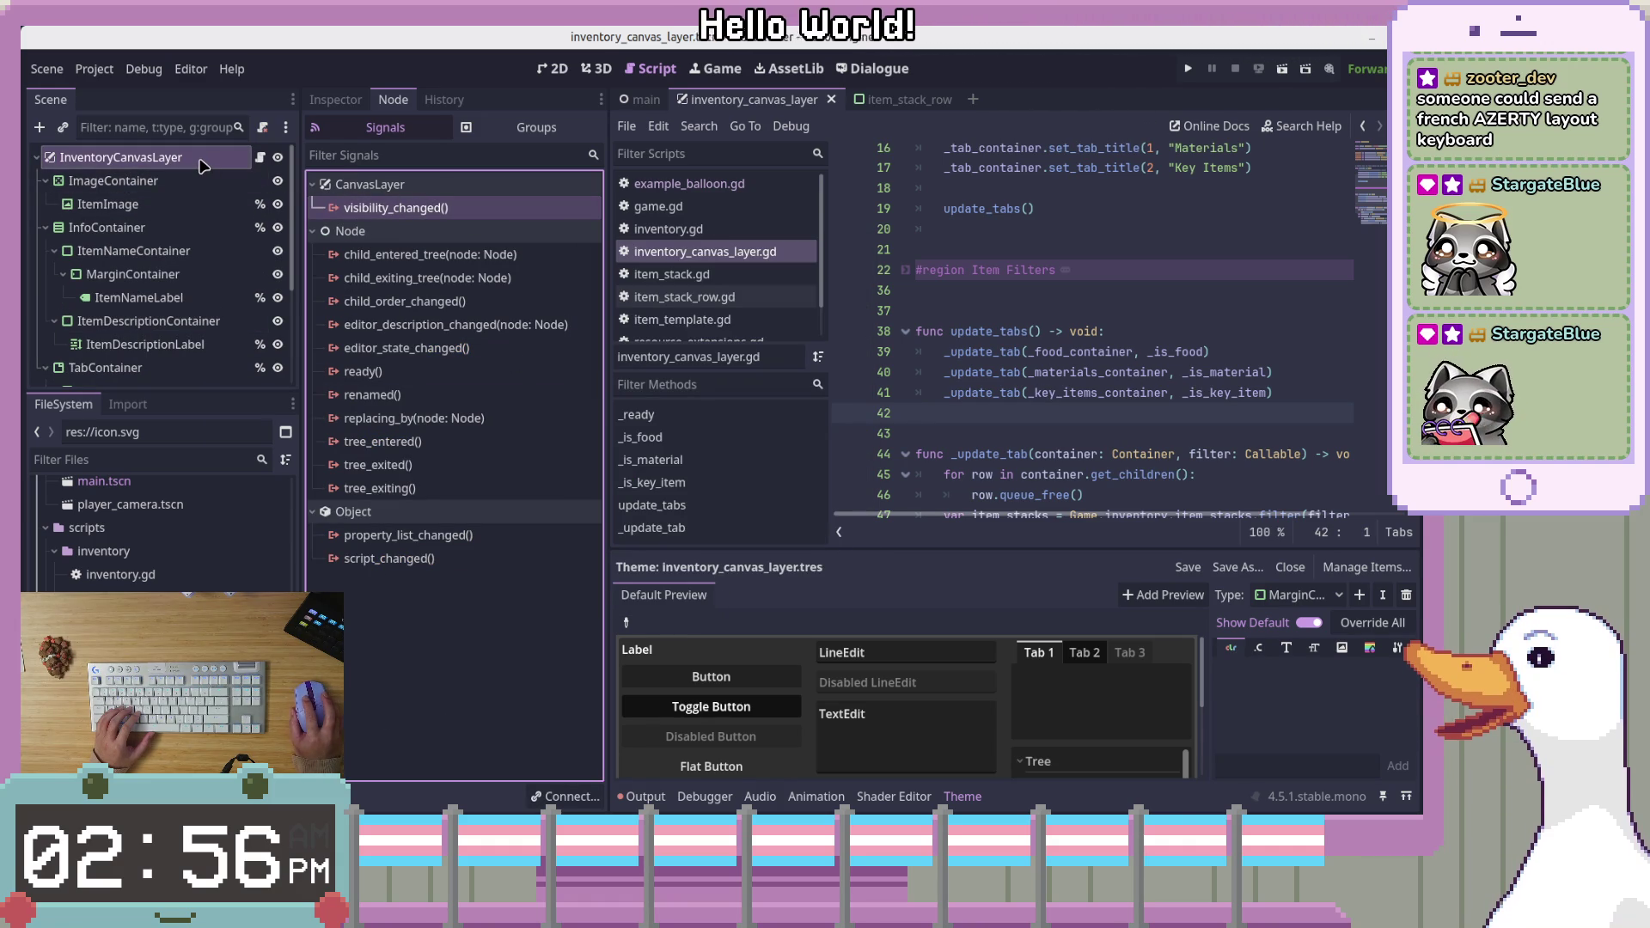
double_click(397, 208)
click(783, 592)
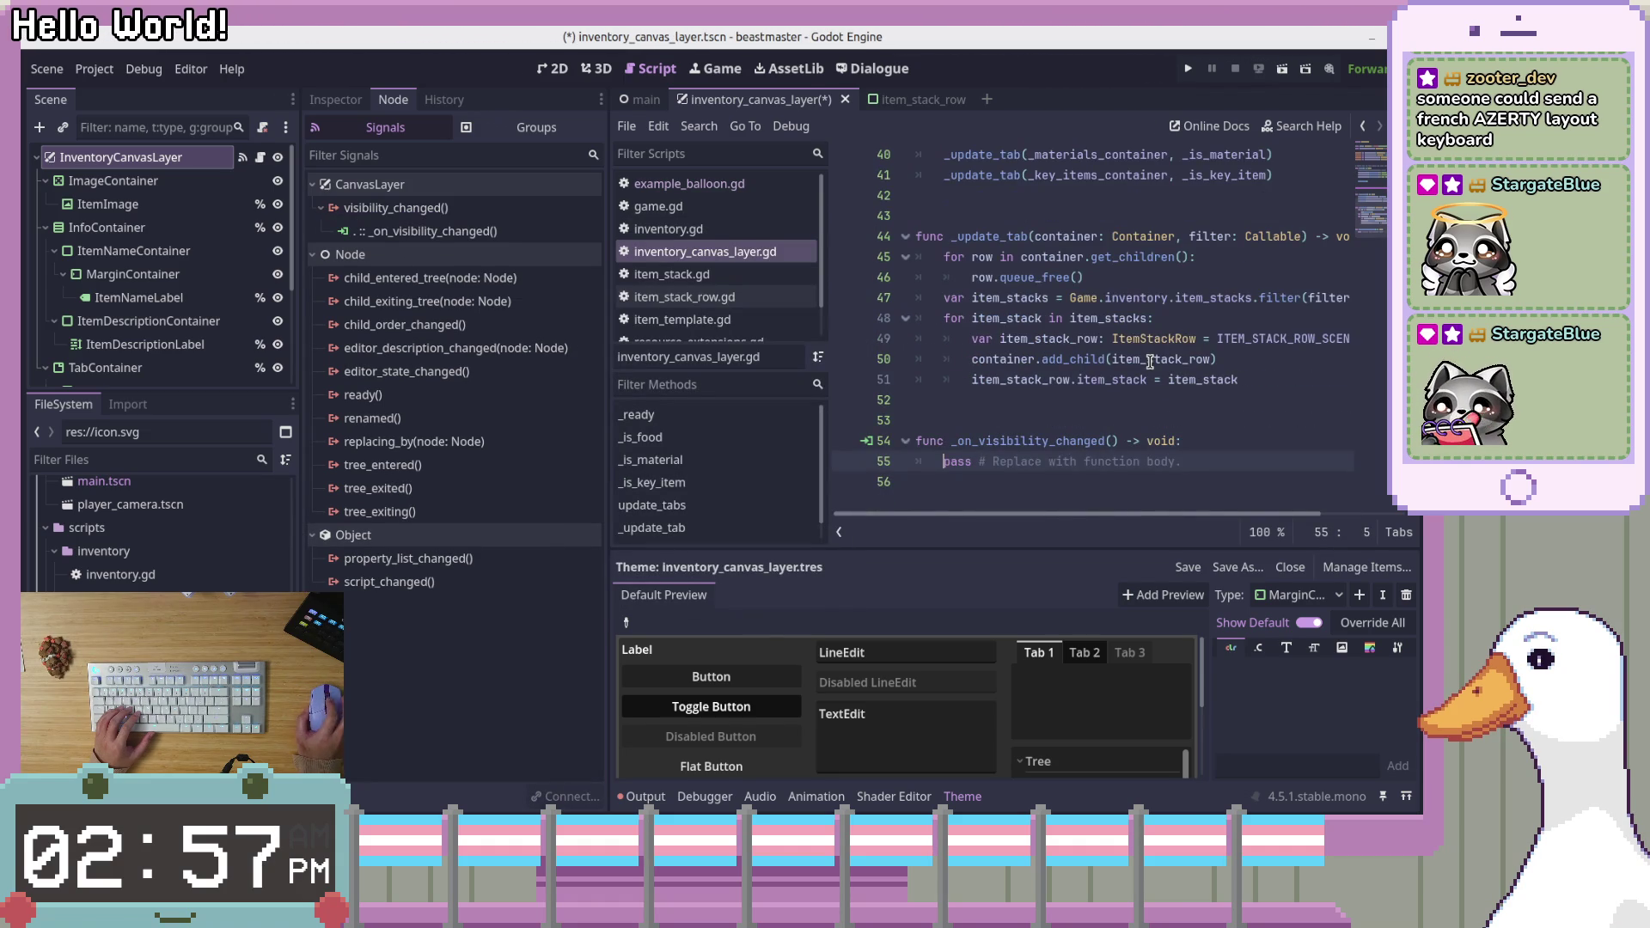
Replace pass with 'if visible == true:' calling update_tabs(), then save
shift+click(947, 460)
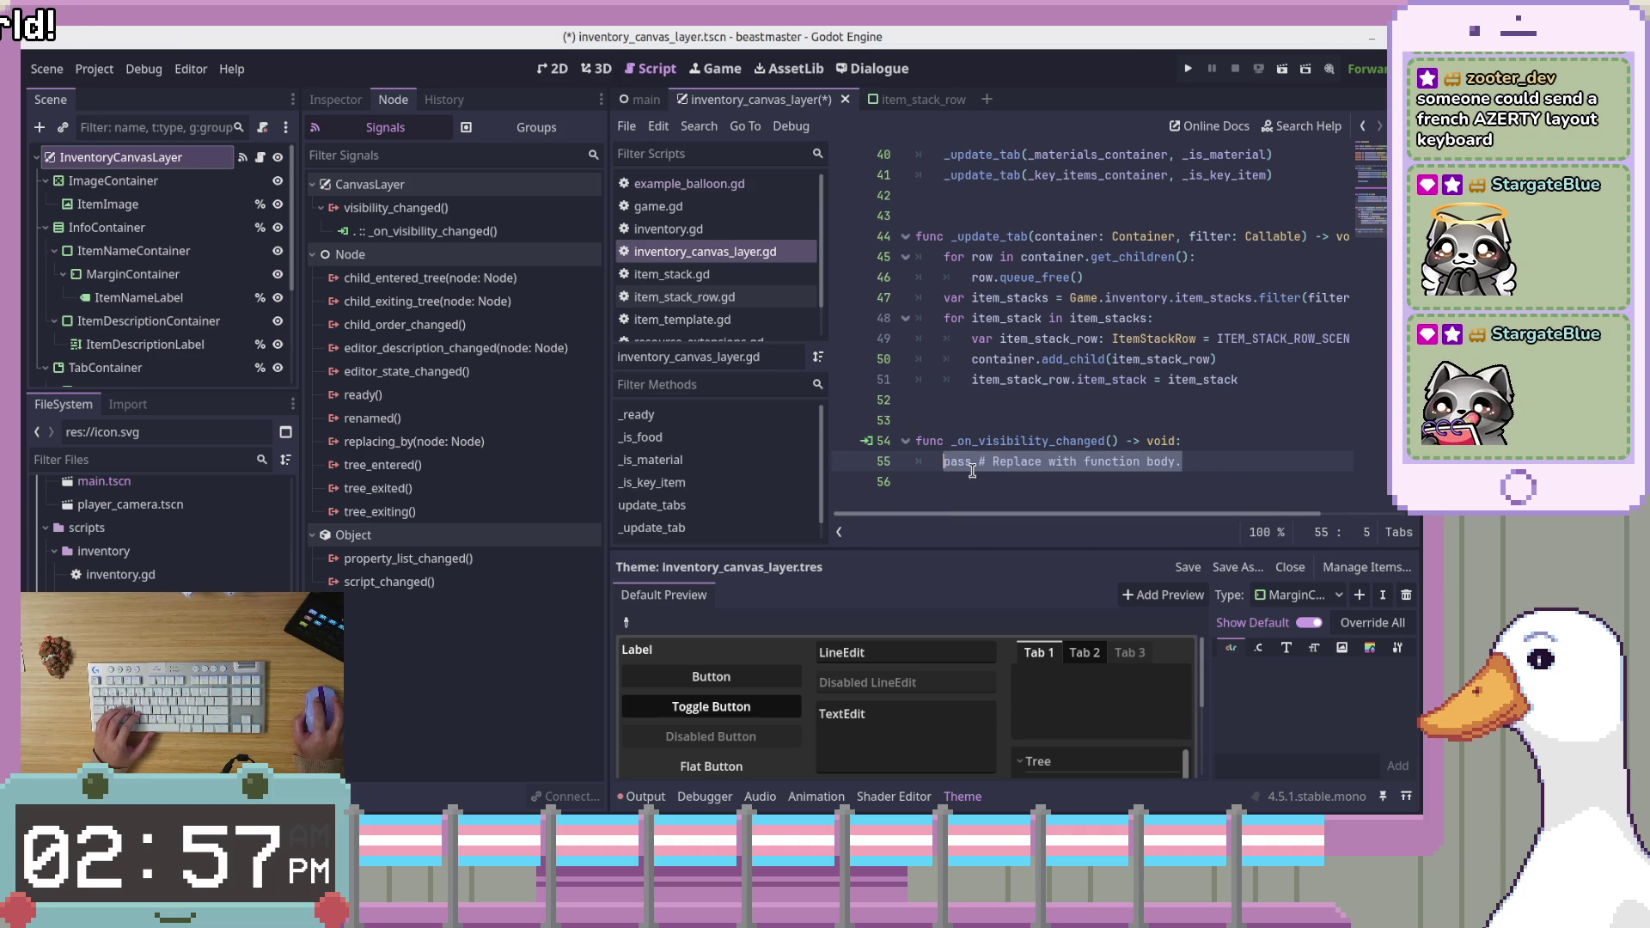
text(if i)
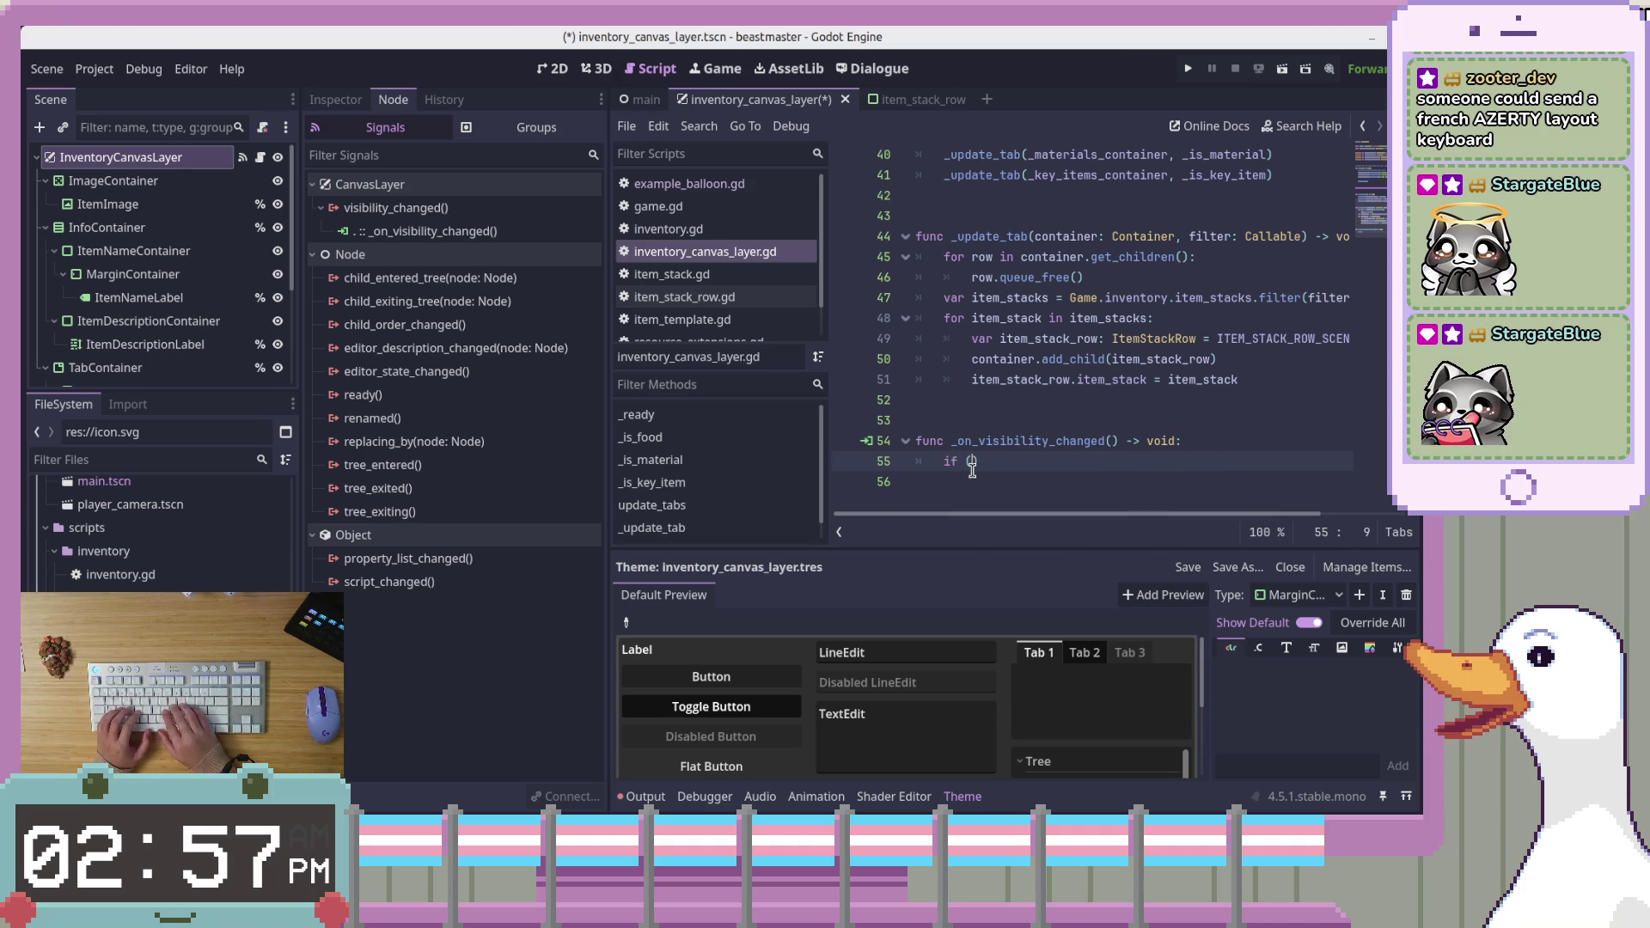
text(s_v)
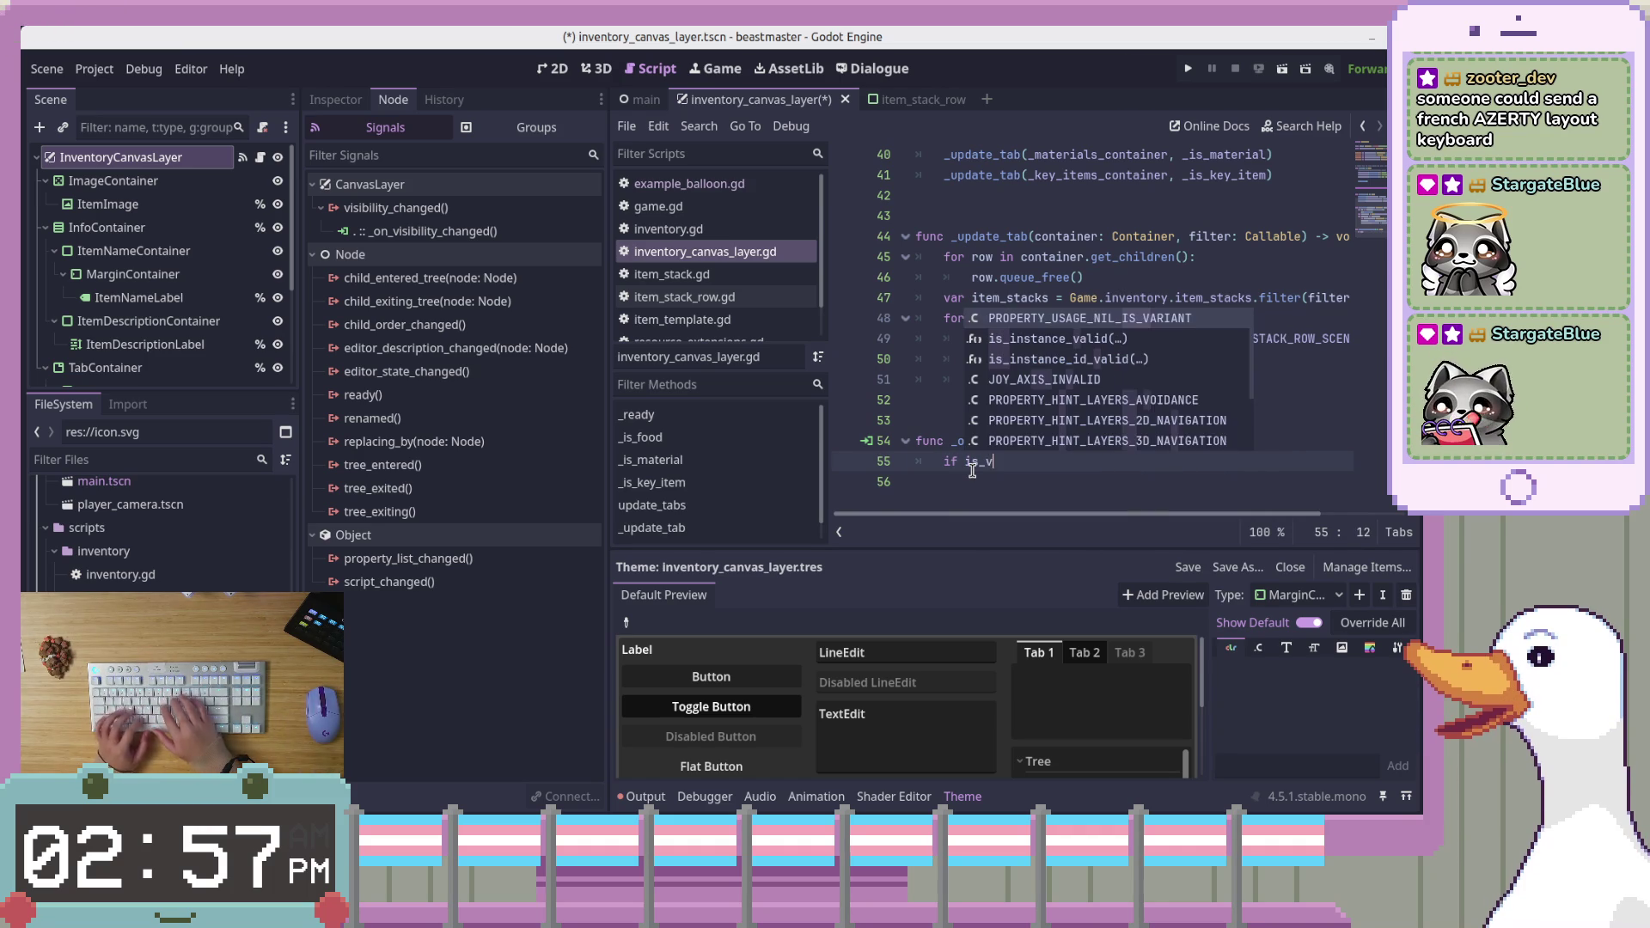
key(BackSpace)
key(BackSpace)
key(BackSpace)
text(visit)
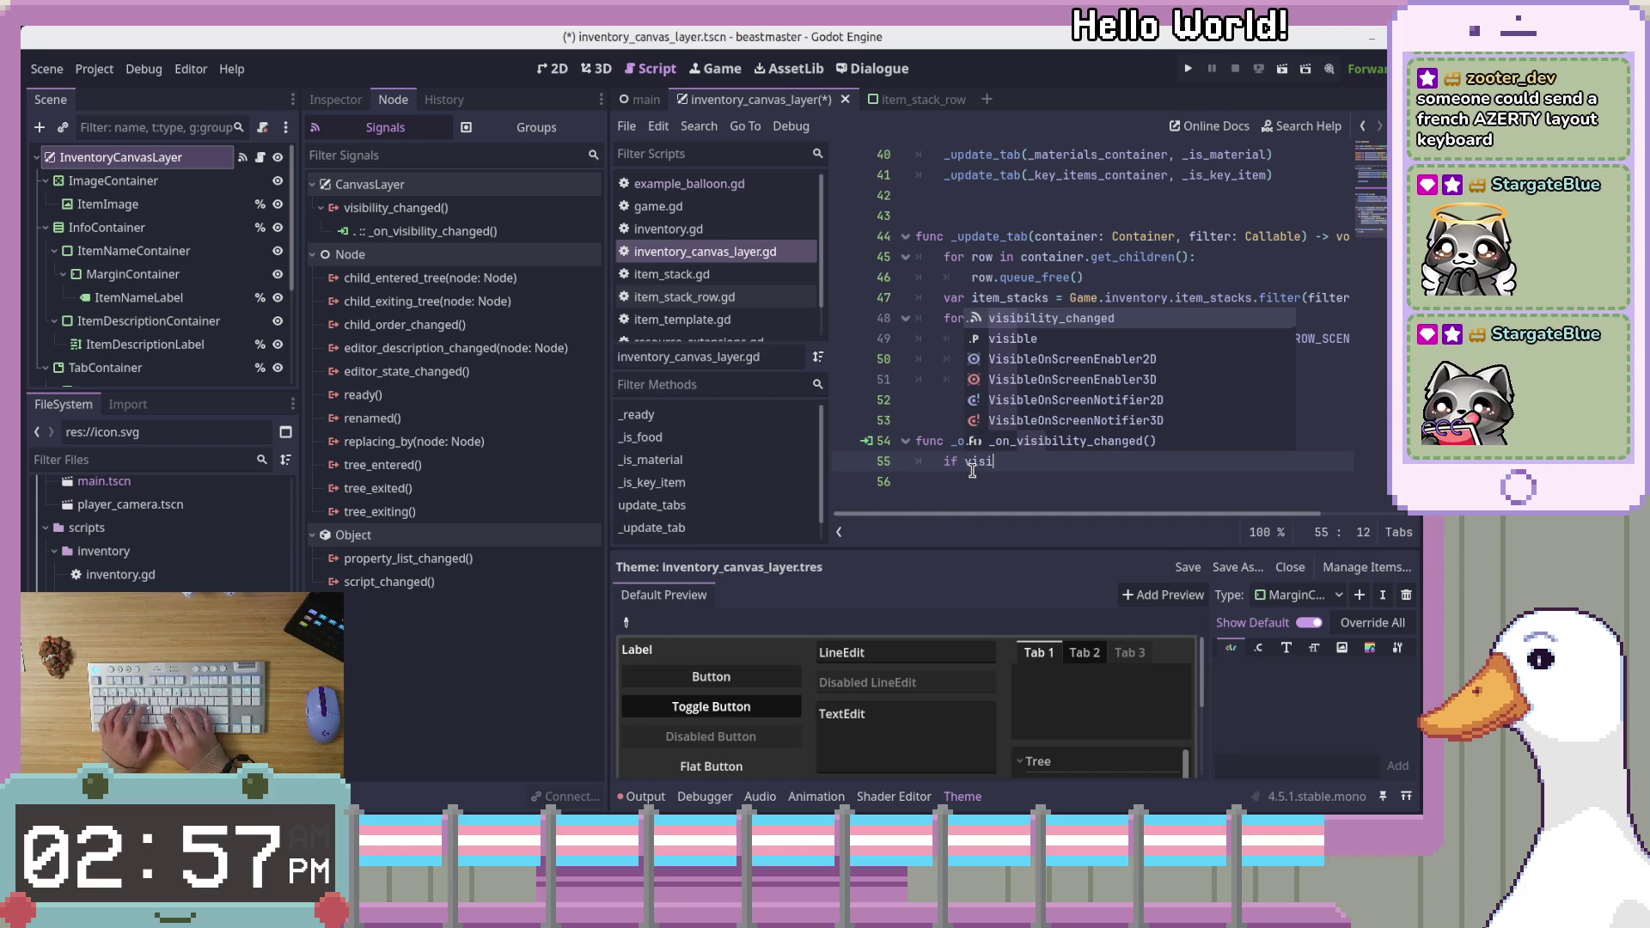
text(ble == true)
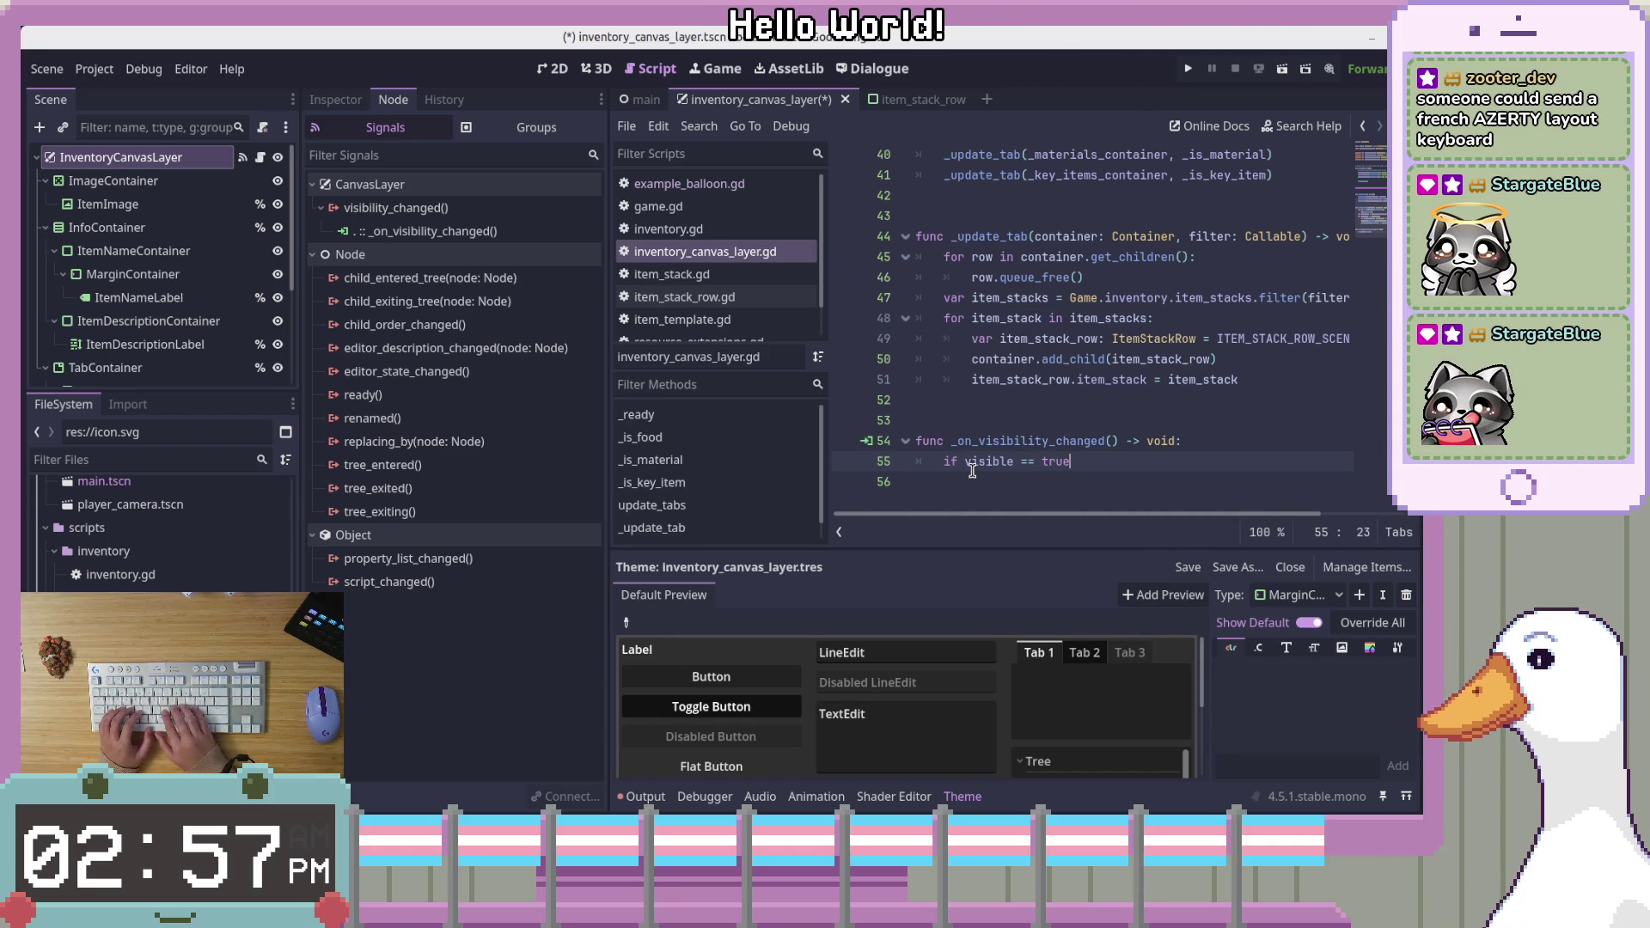
text(:)
key(Return)
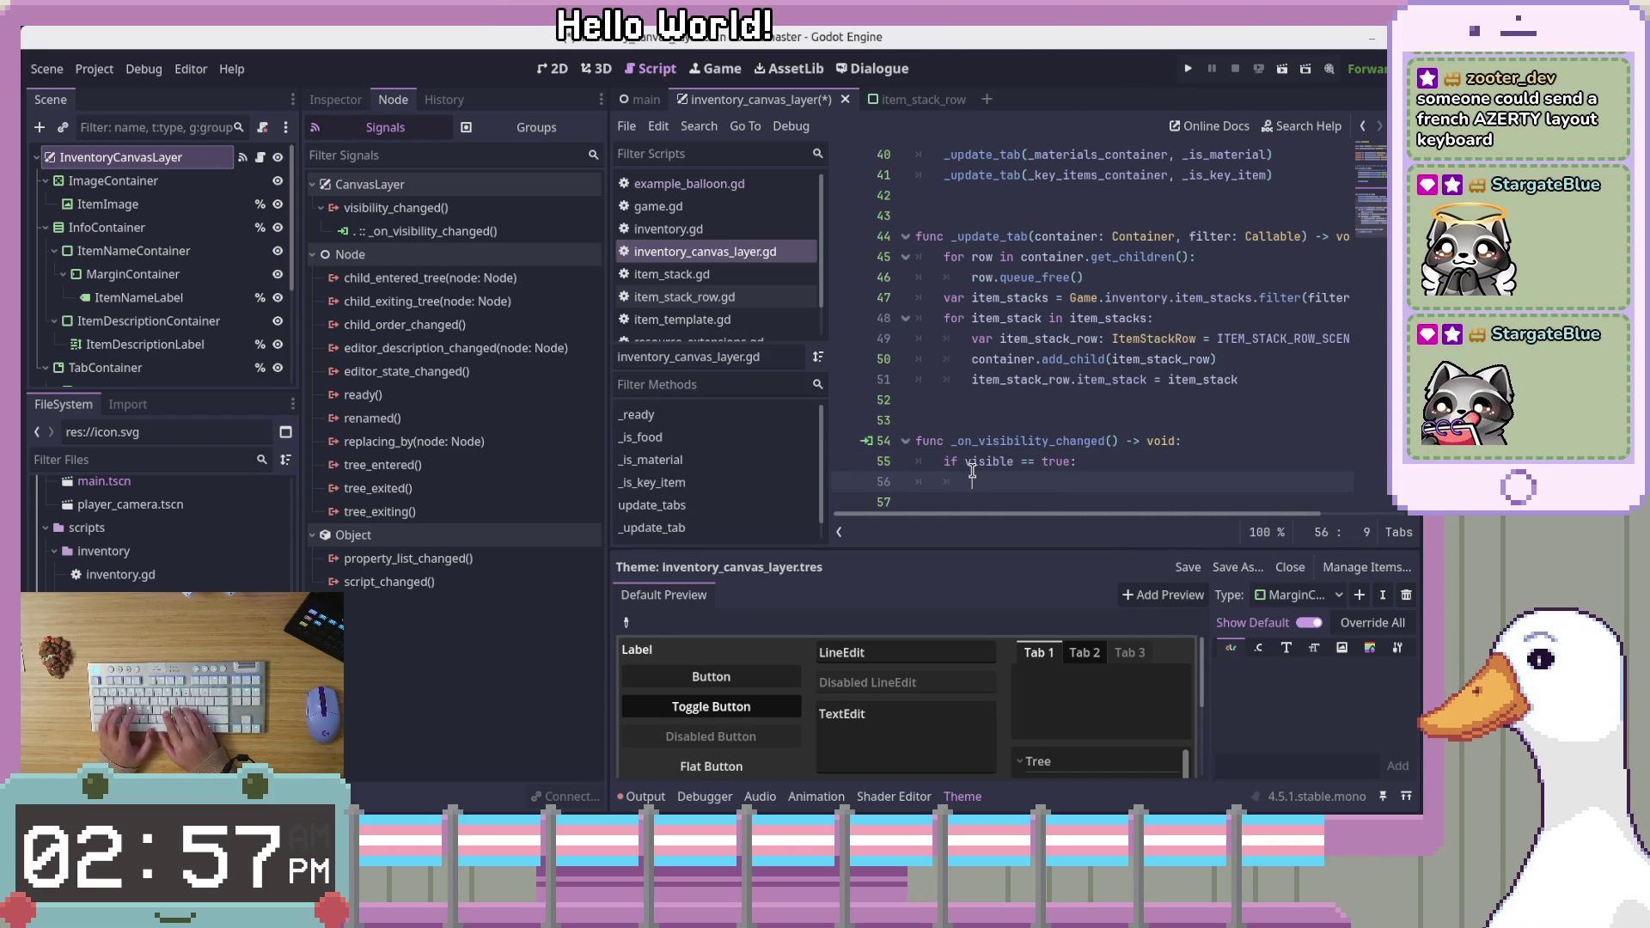
text(Upda)
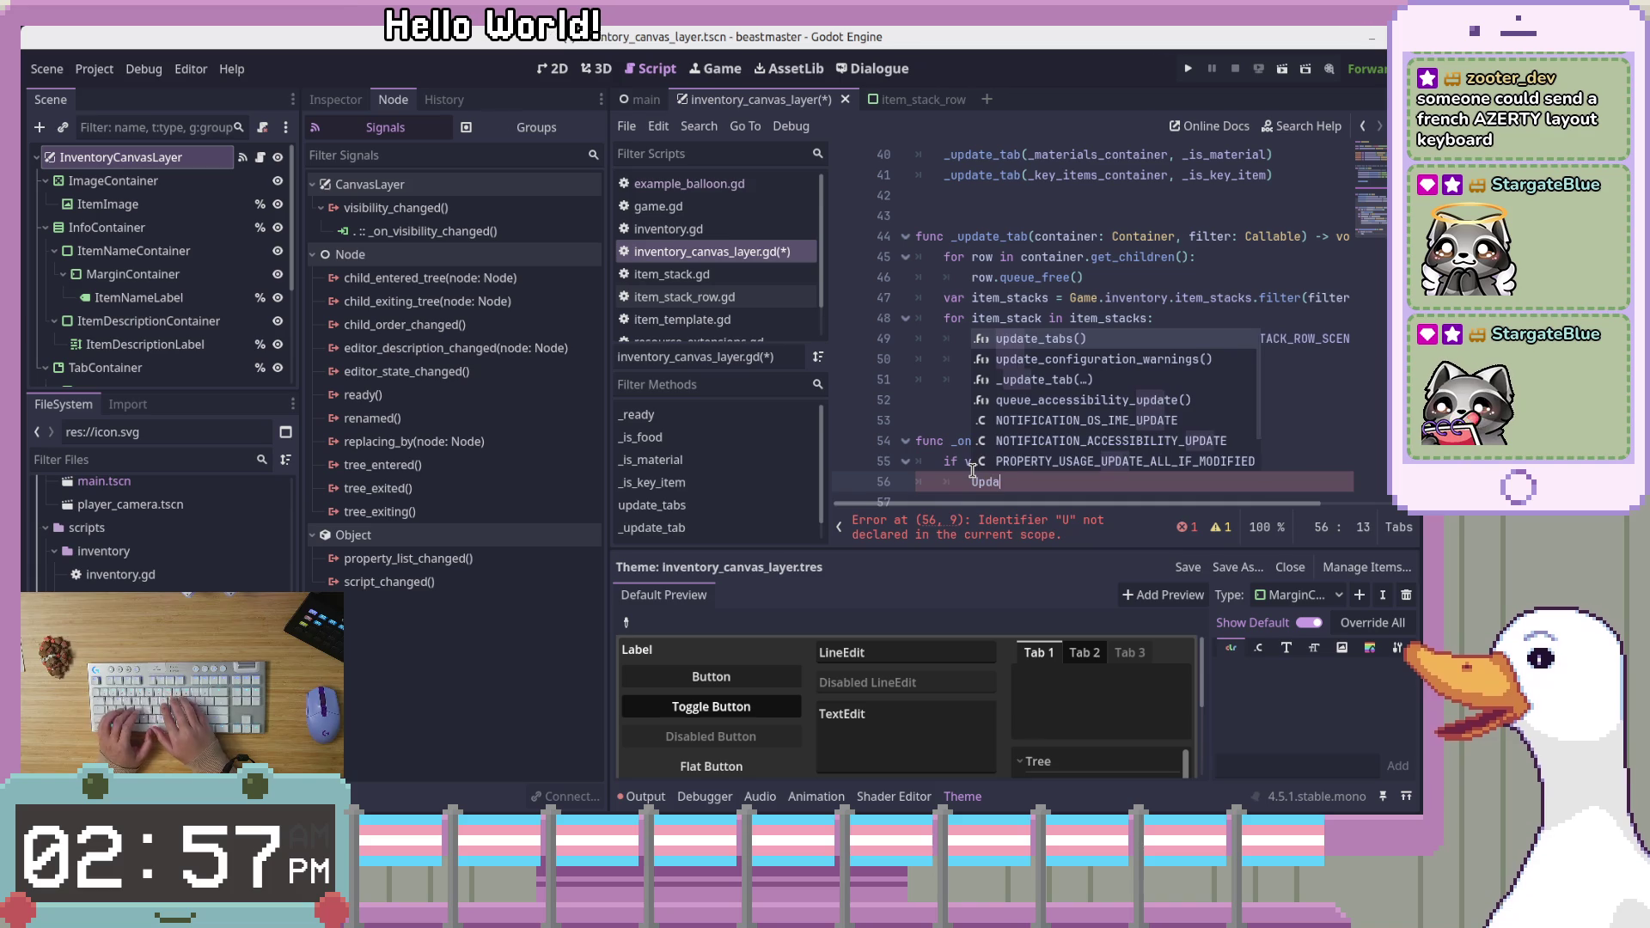
text(te_tabs())
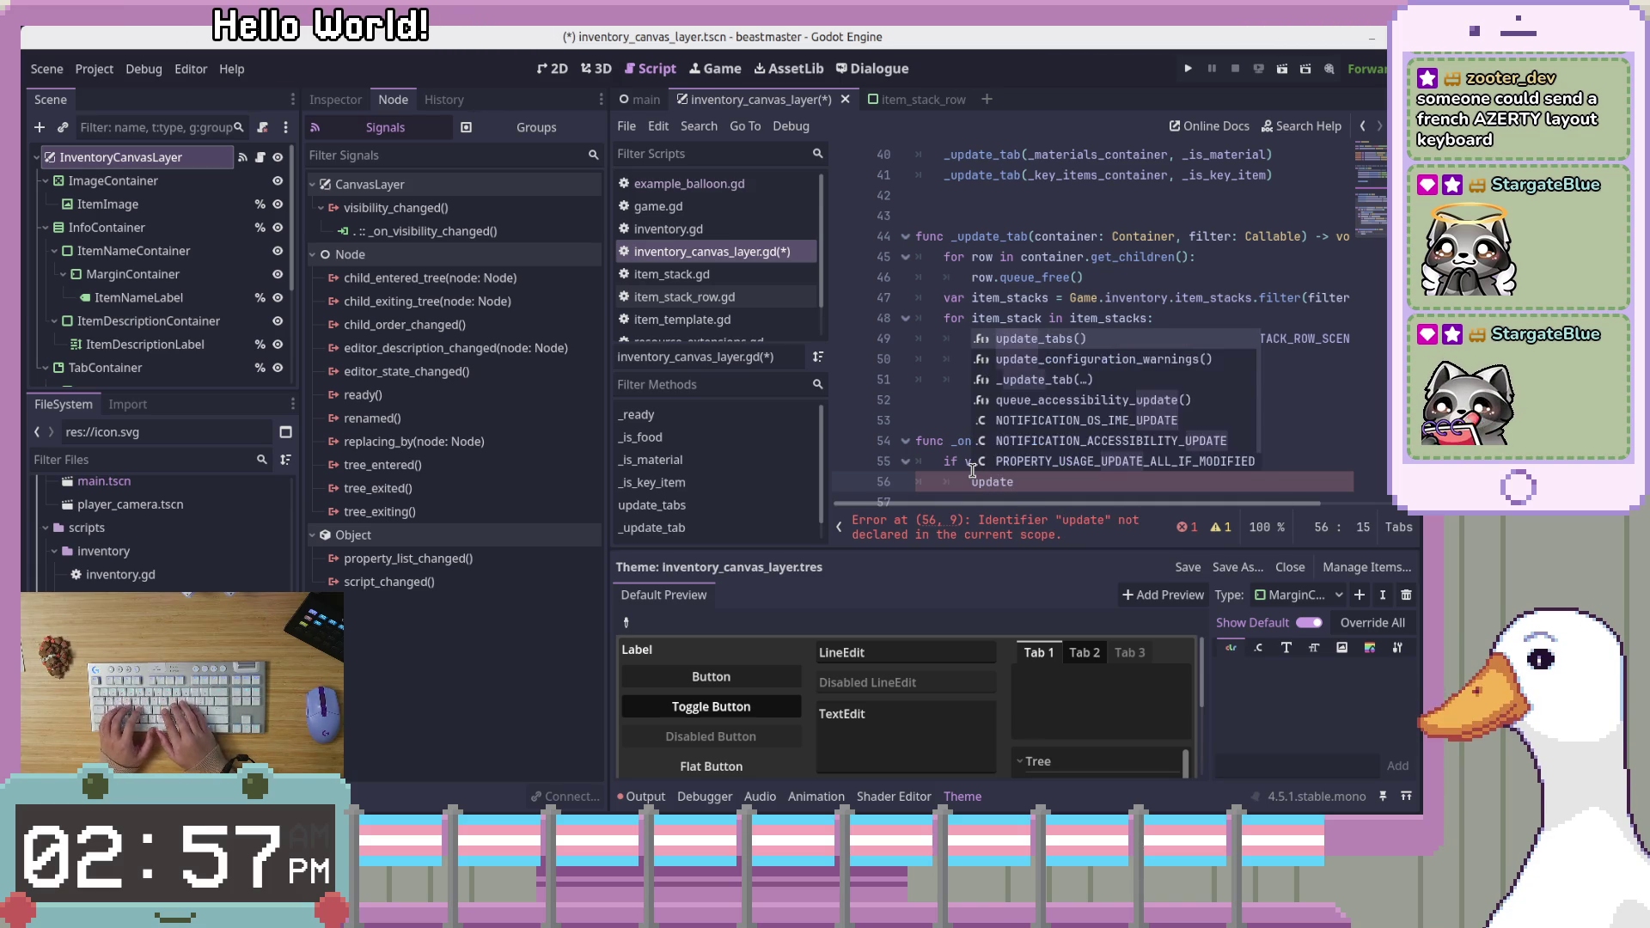
key(ctrl+s)
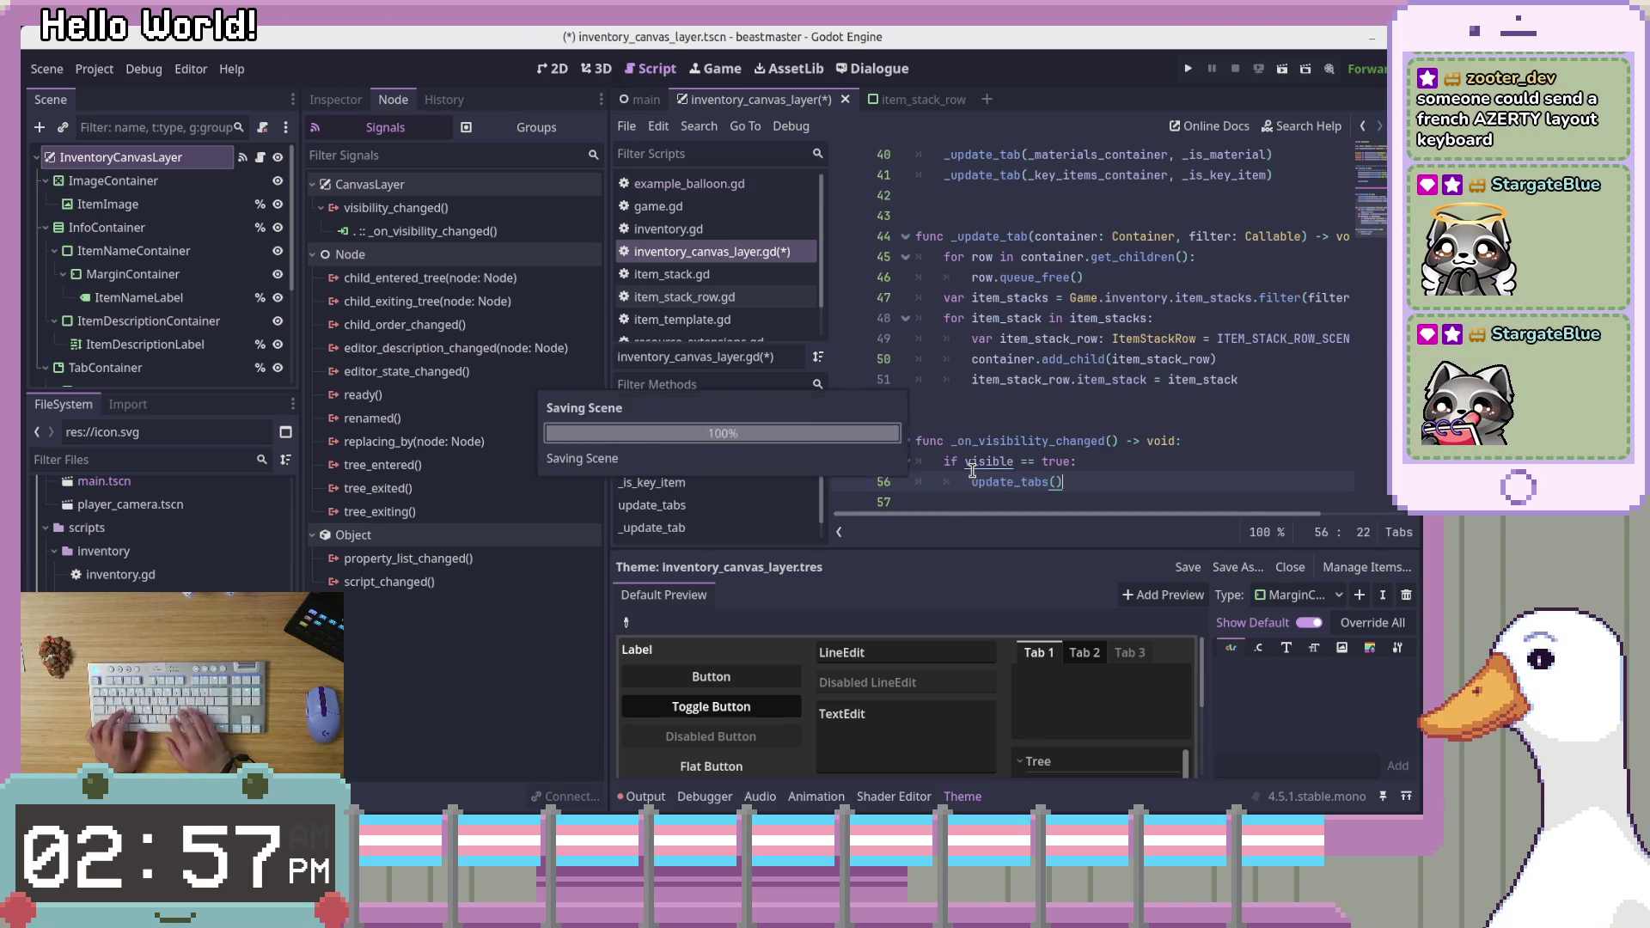
click(1097, 441)
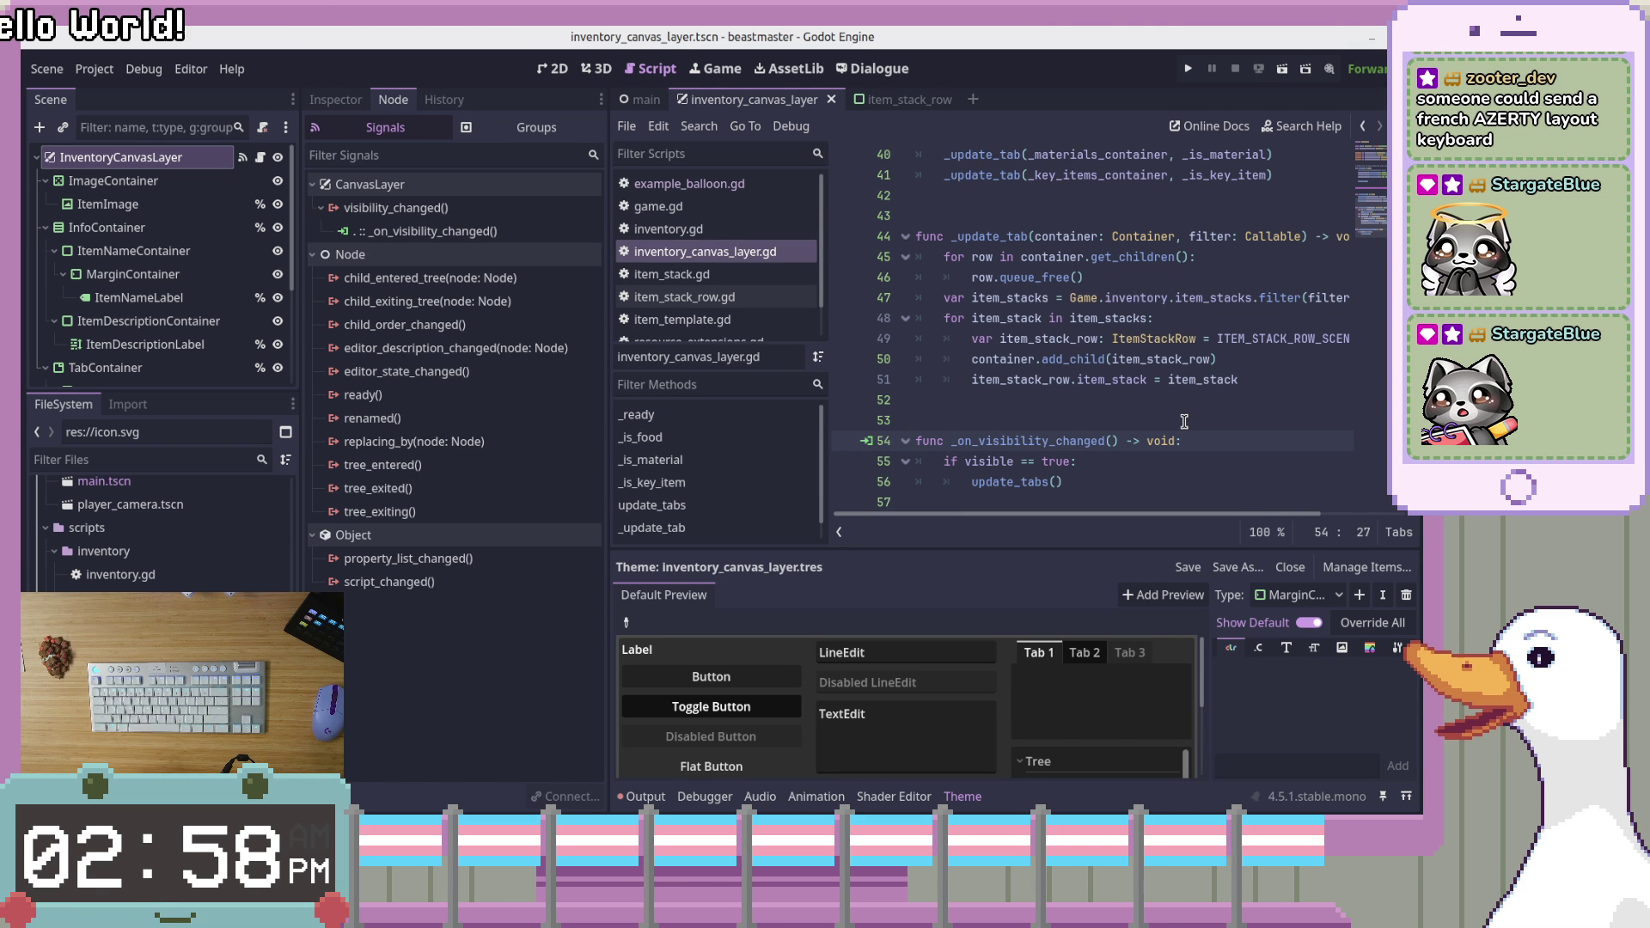
Remove the visibility_changed connection and connect tree_entered to a new _on_tree_entered handler
click(489, 234)
key(Delete)
click(453, 486)
click(452, 464)
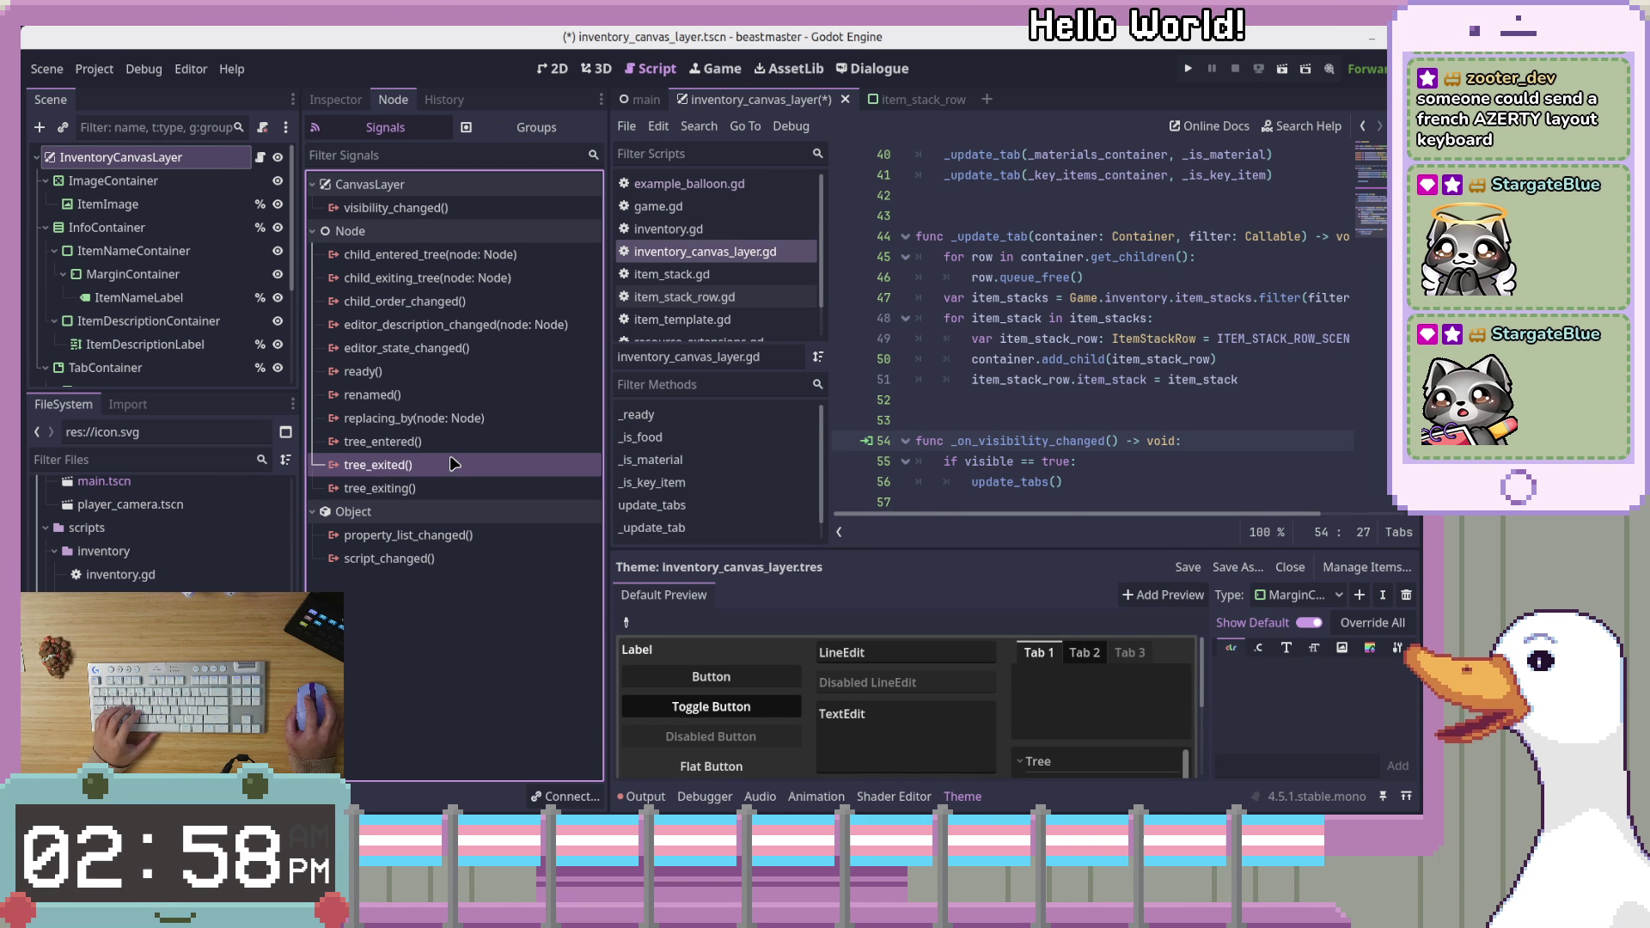
right_click(445, 442)
click(484, 458)
click(857, 608)
Move update_tabs() into _on_tree_entered, delete the old _on_visibility_changed function, and save
mouse_move(1065, 379)
mouse_down()
mouse_move(900, 360)
mouse_move(1137, 441)
mouse_up()
key(Return)
key(End)
key(BackSpace)
drag(916, 297, 1126, 360)
key(BackSpace)
key(Delete)
scroll(1303, 418, up, 1)
key(BackSpace)
key(ctrl+s)
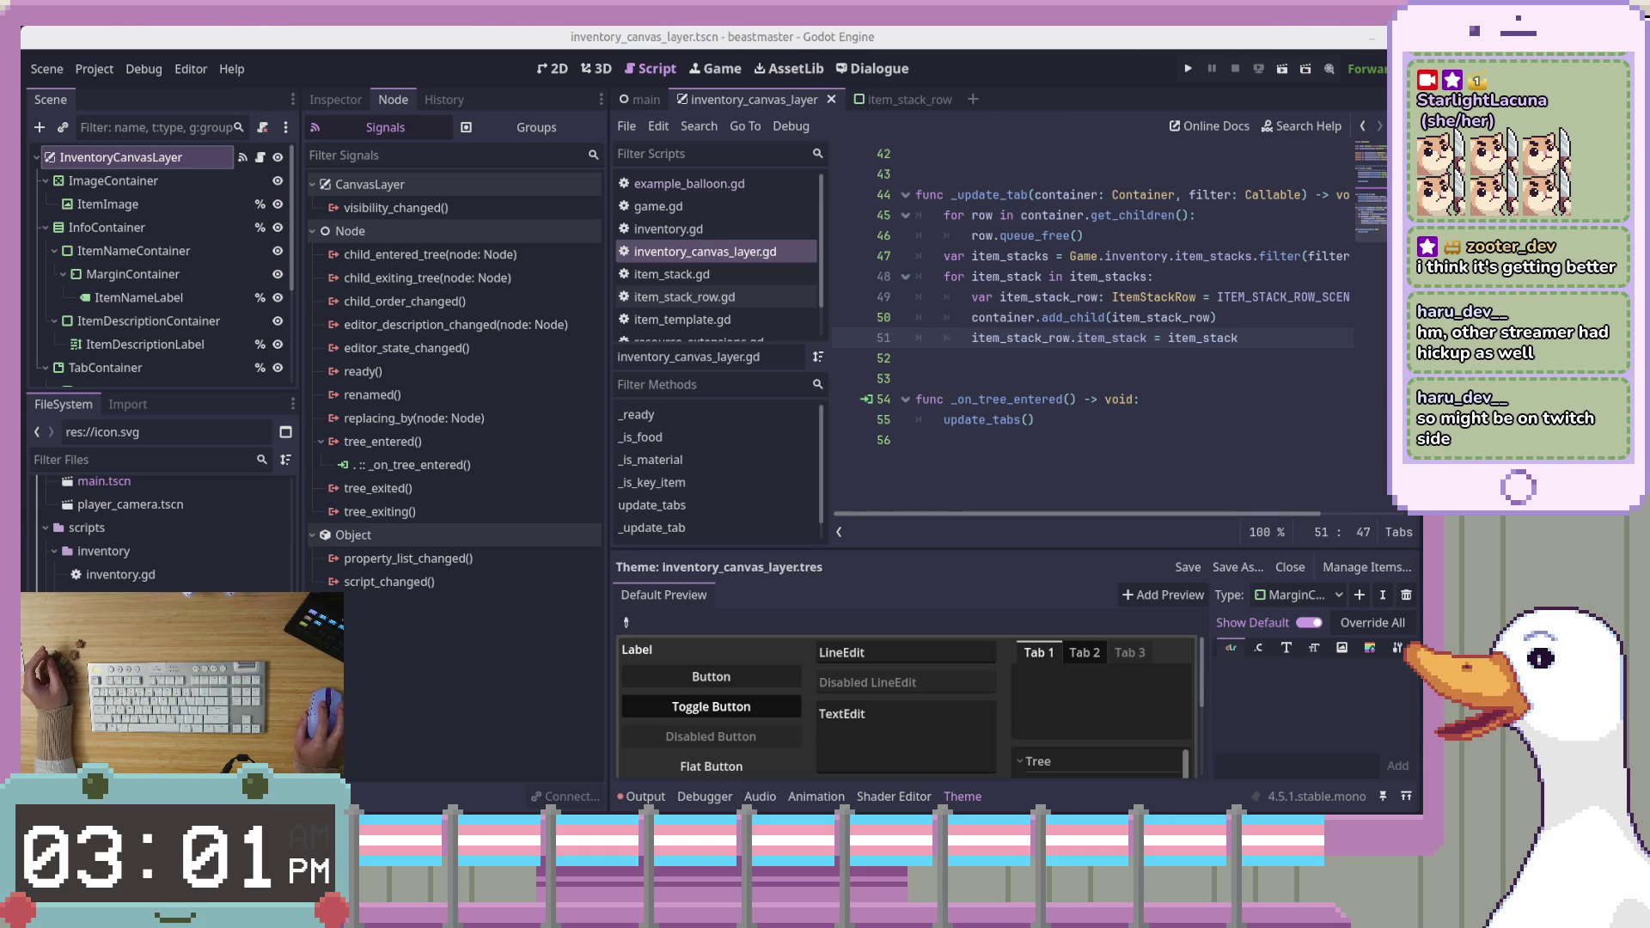
Bring the OBS Stream settings window, with Twitch selected, over the Godot script editor
click(1145, 438)
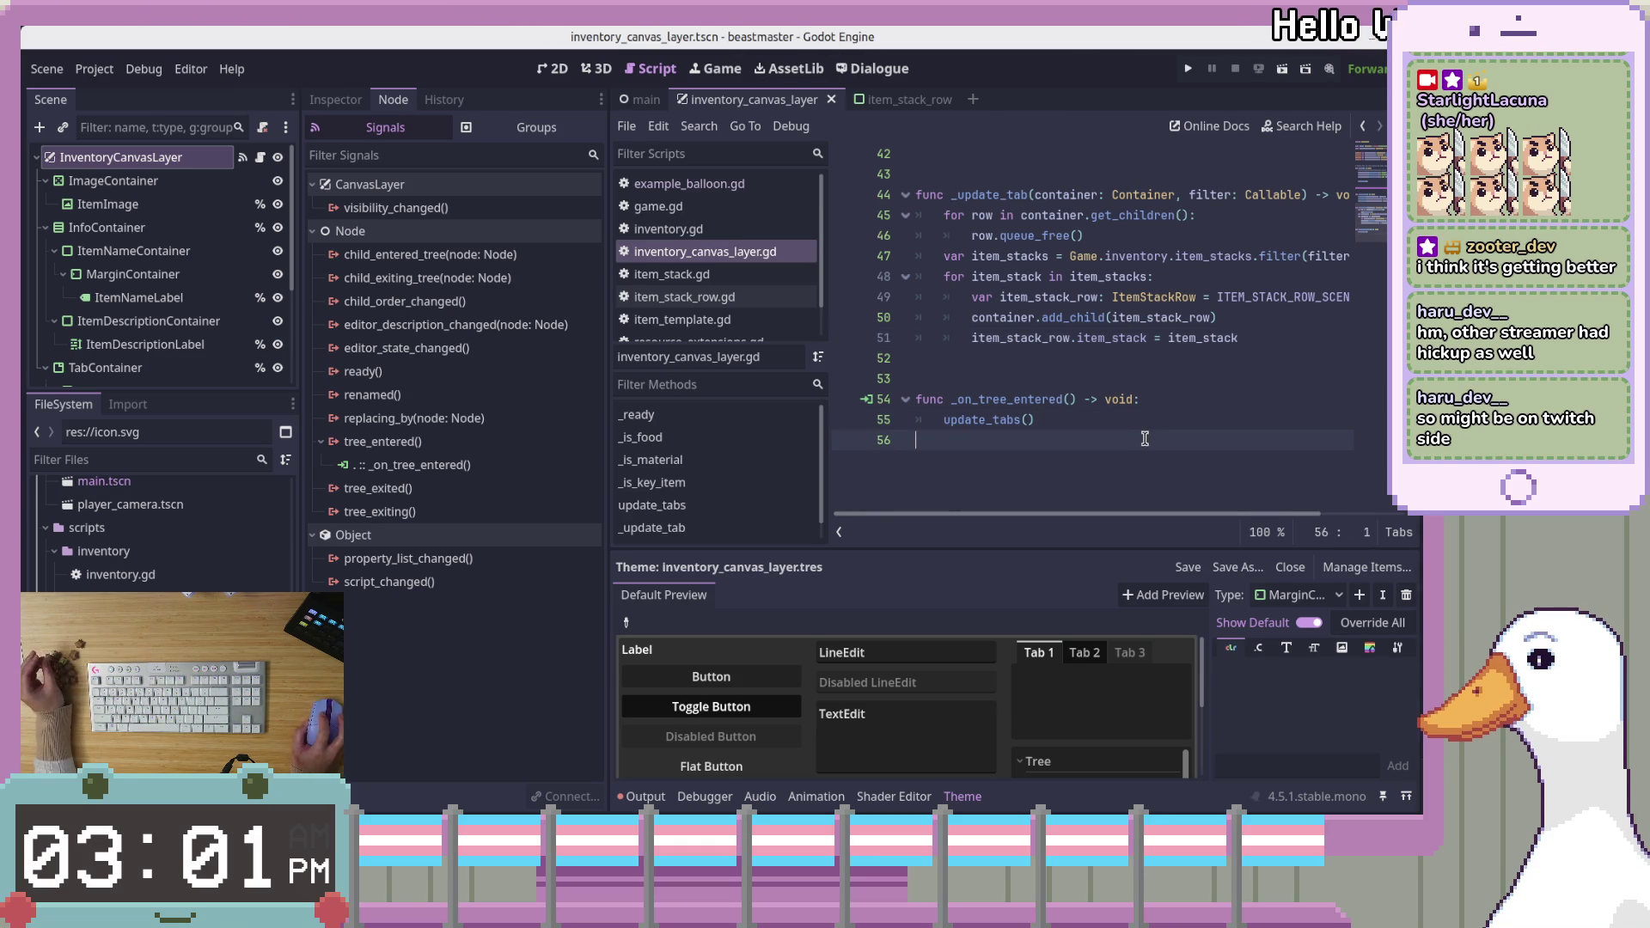
scroll(1124, 464, up, 7)
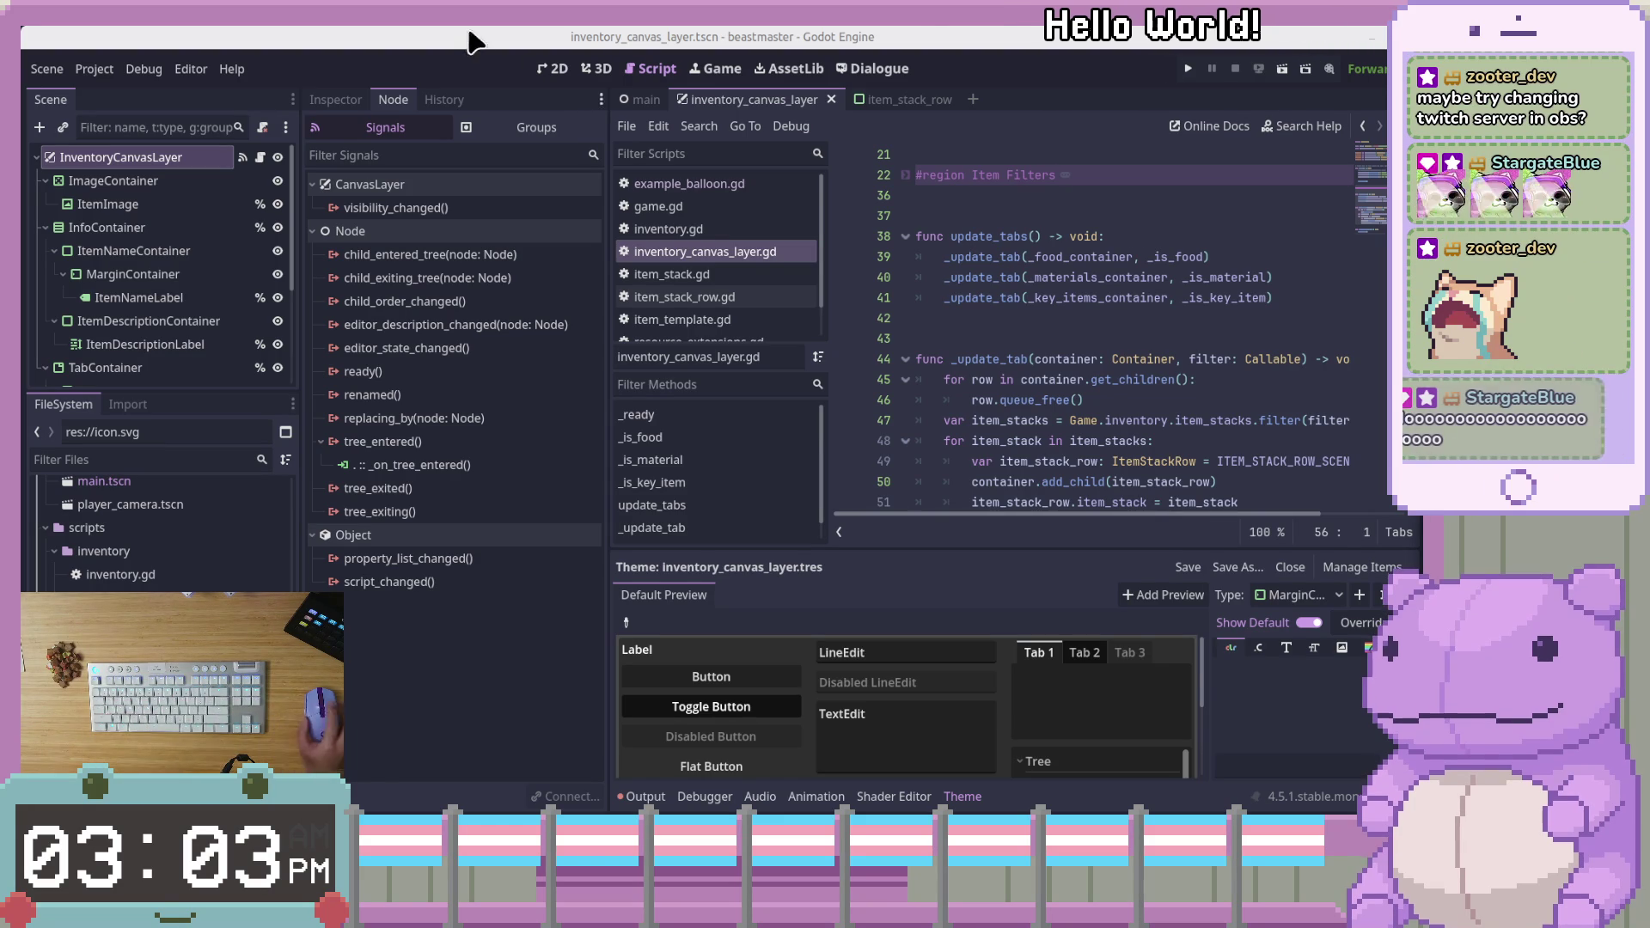
mouse_move(1649, 117)
mouse_down()
mouse_move(947, 116)
mouse_move(948, 99)
mouse_up()
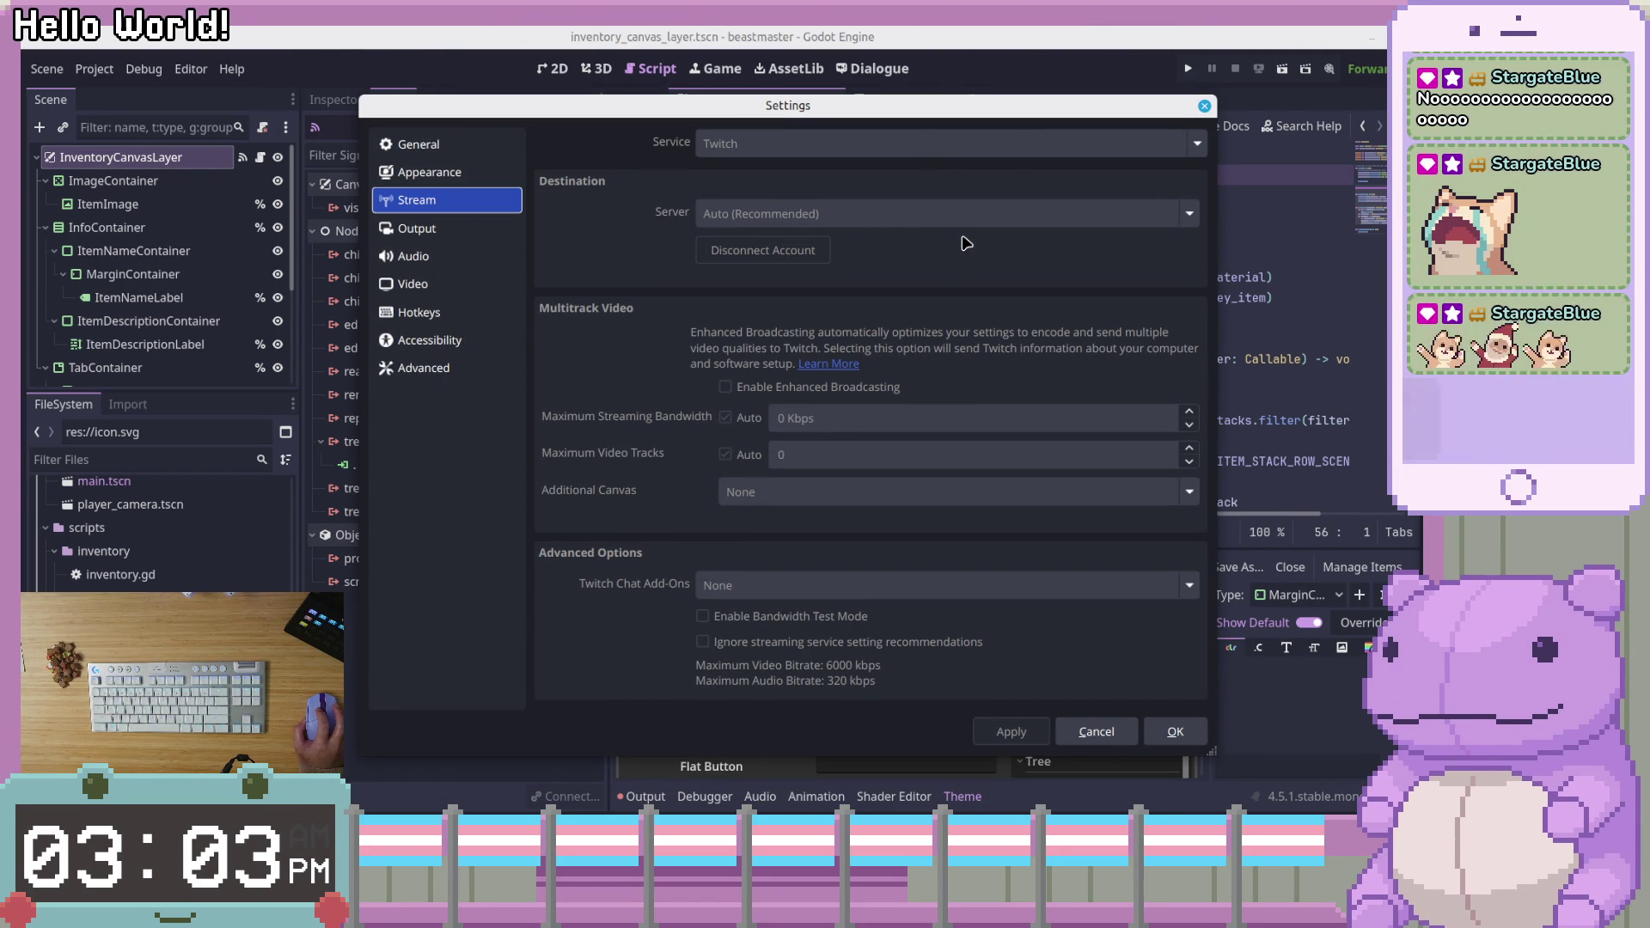
Move the OBS Settings window mostly off-screen so Twitch's Stream Health bitrate graph shows
drag(966, 105, 1013, 0)
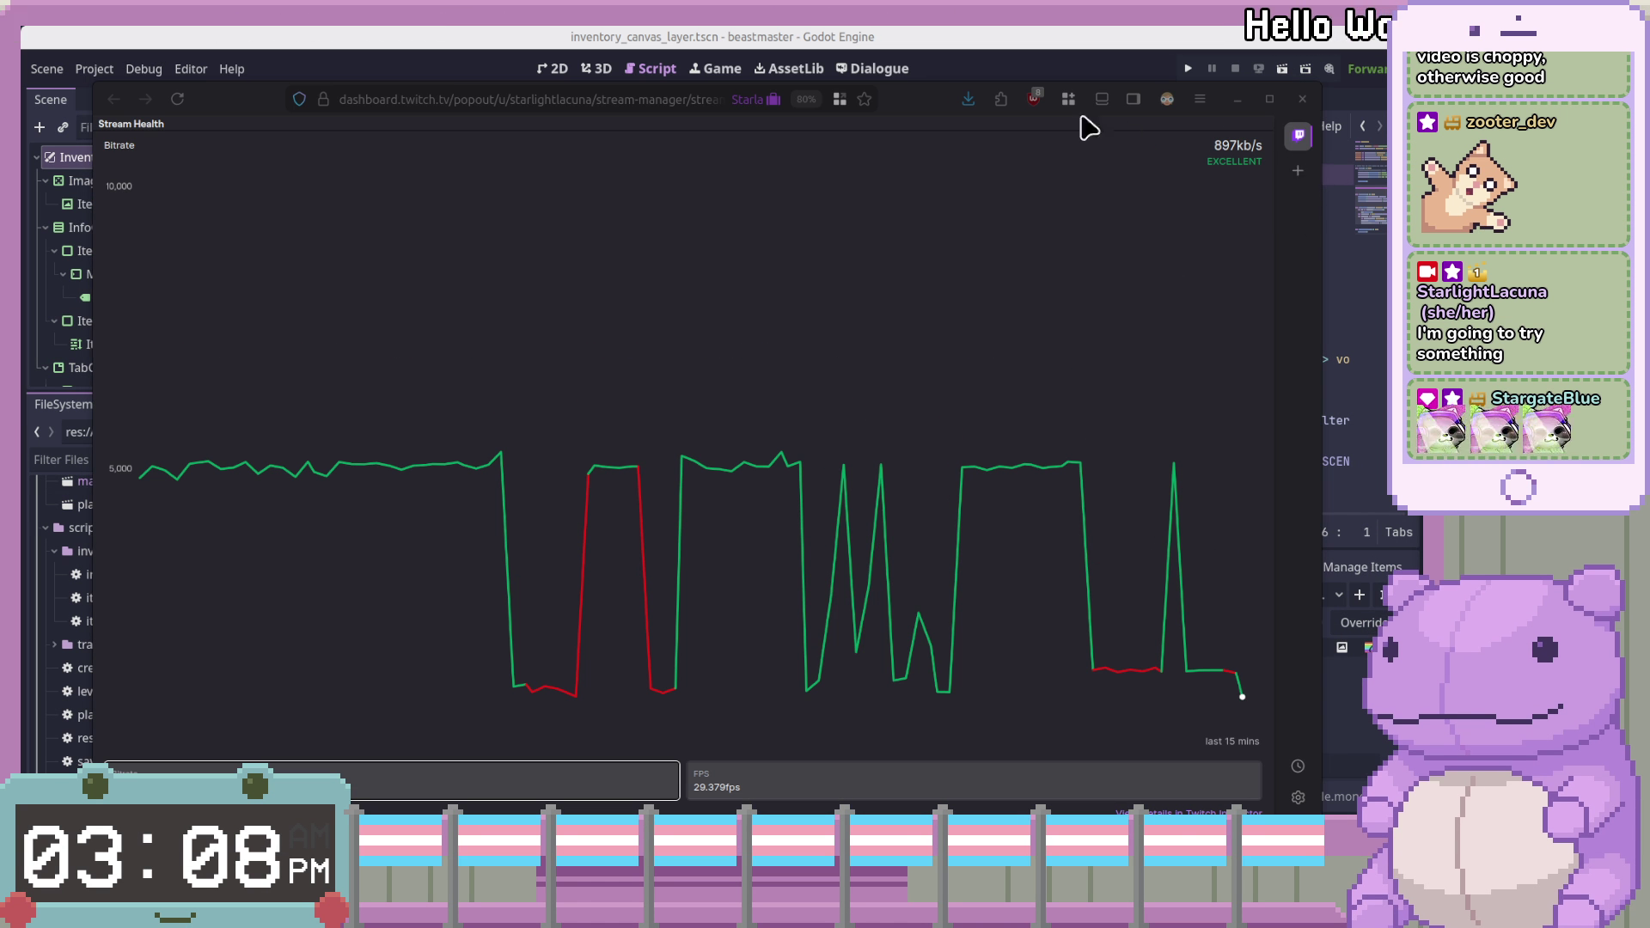
Hide the Stream Health window with Super+Page Down to reveal the editor behind it
key(super+Page_Down)
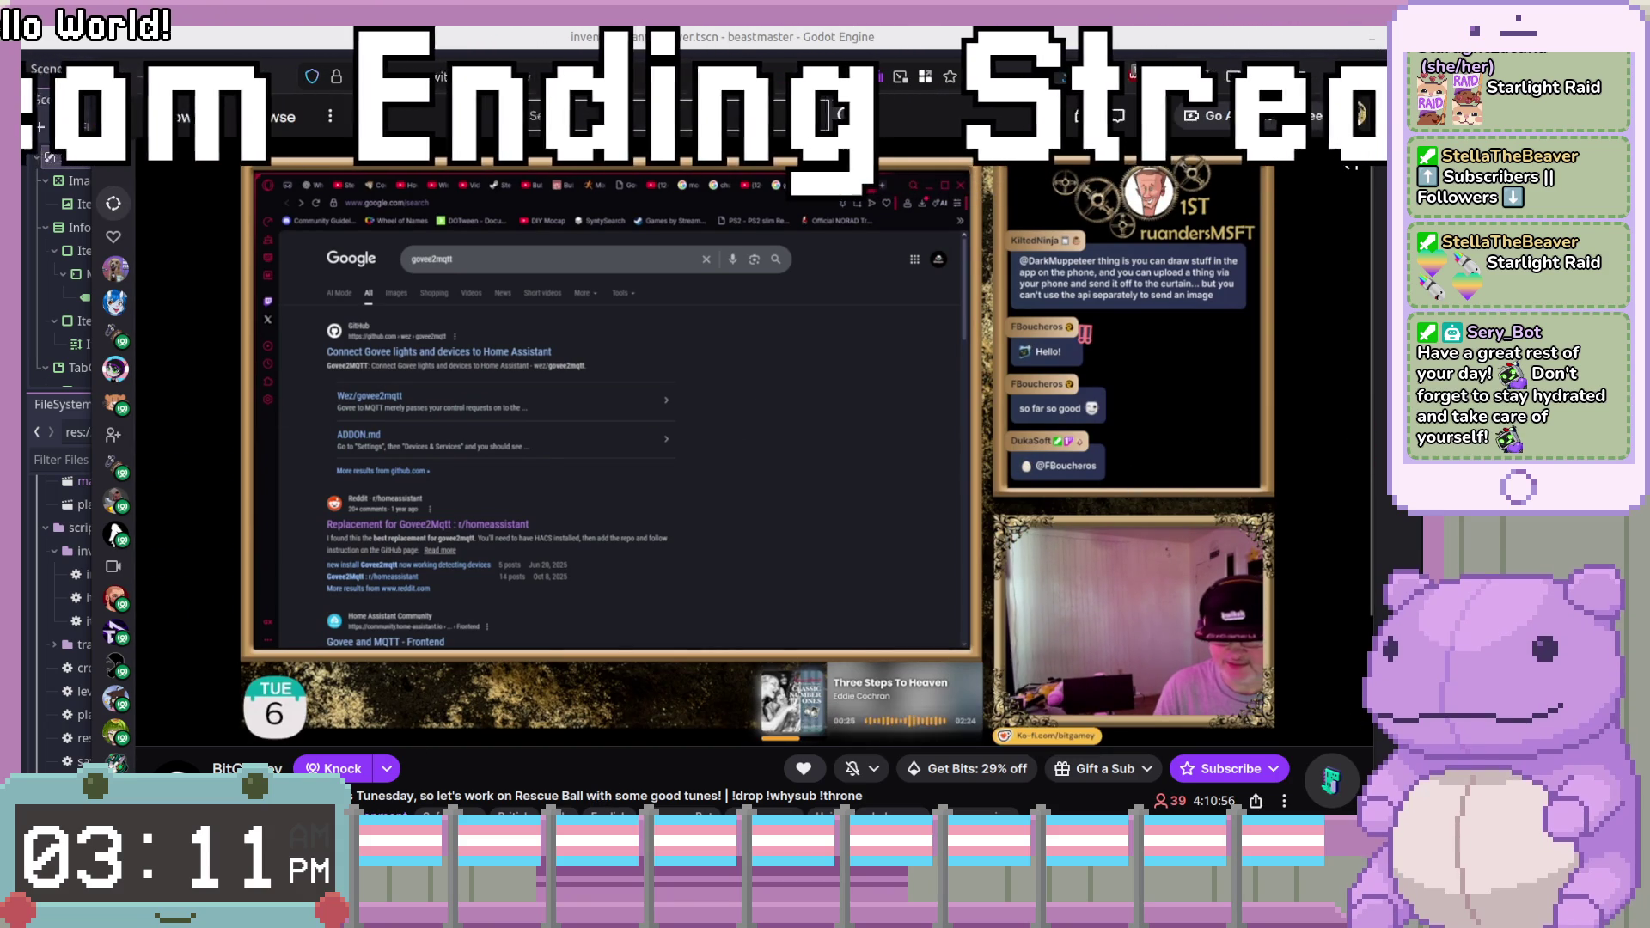
mouse_move(191, 729)
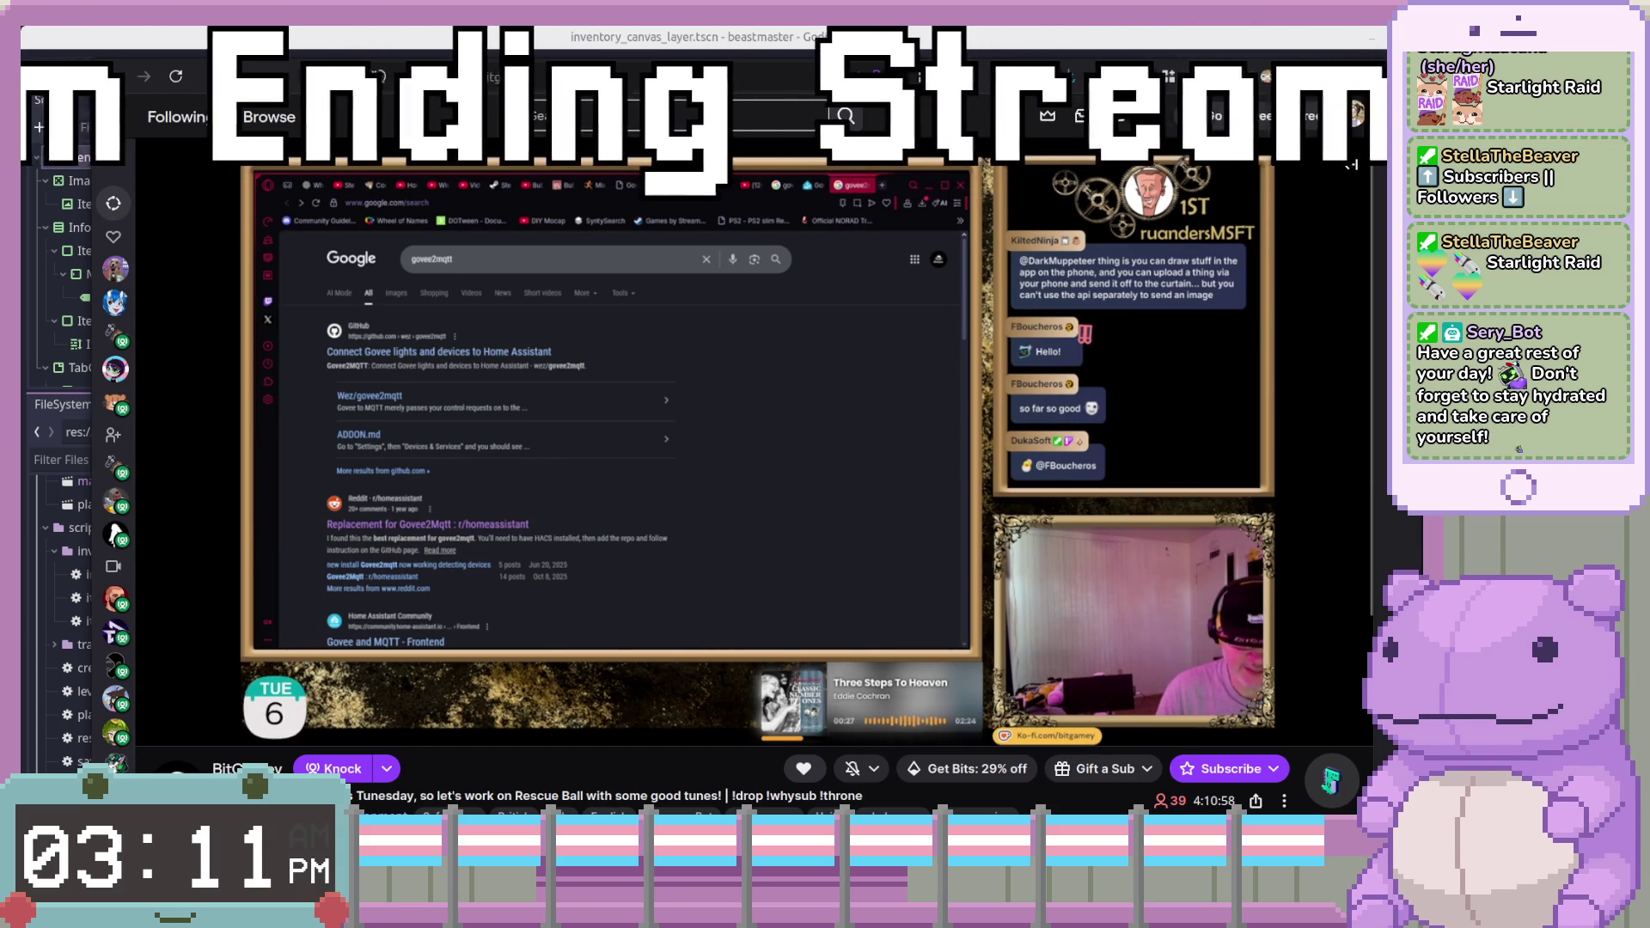